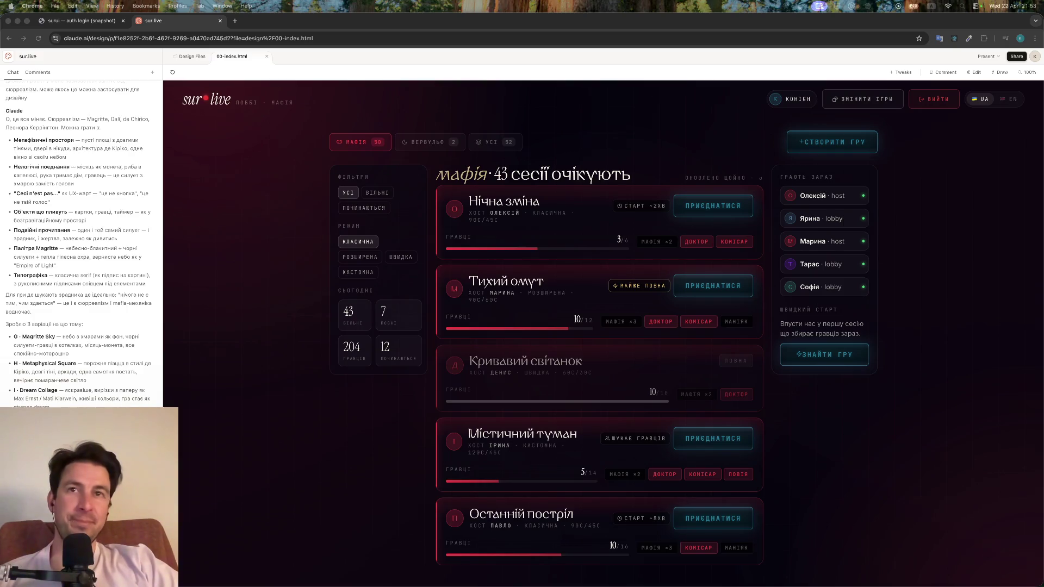
Bring the Chrome window into focus to reach the banani.co Stitch-alternatives blog
left_click(351, 455)
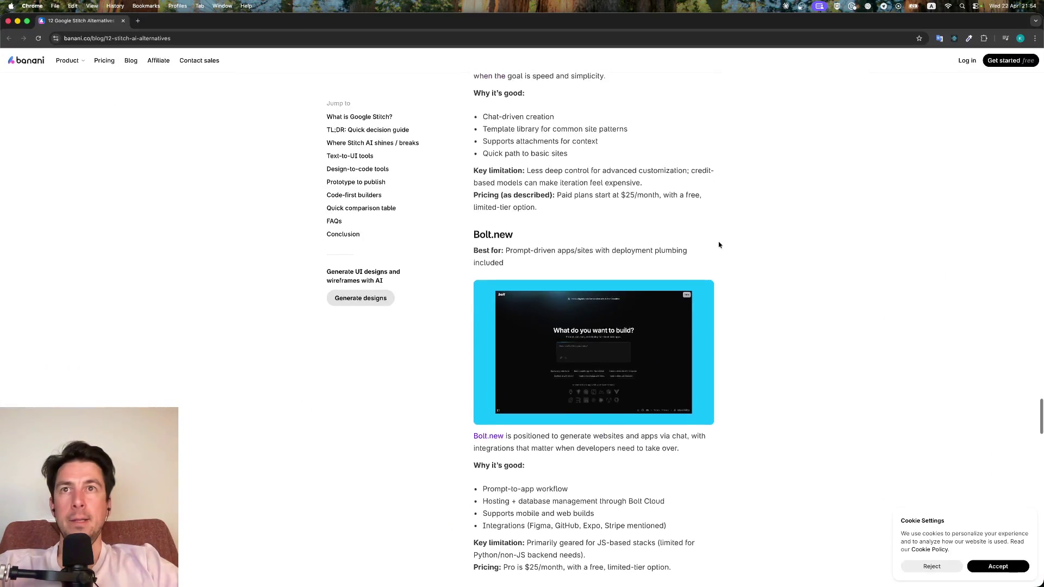
Read the banani.co blog down to its footer, then close the blog window
scroll(719, 245, "down", 3)
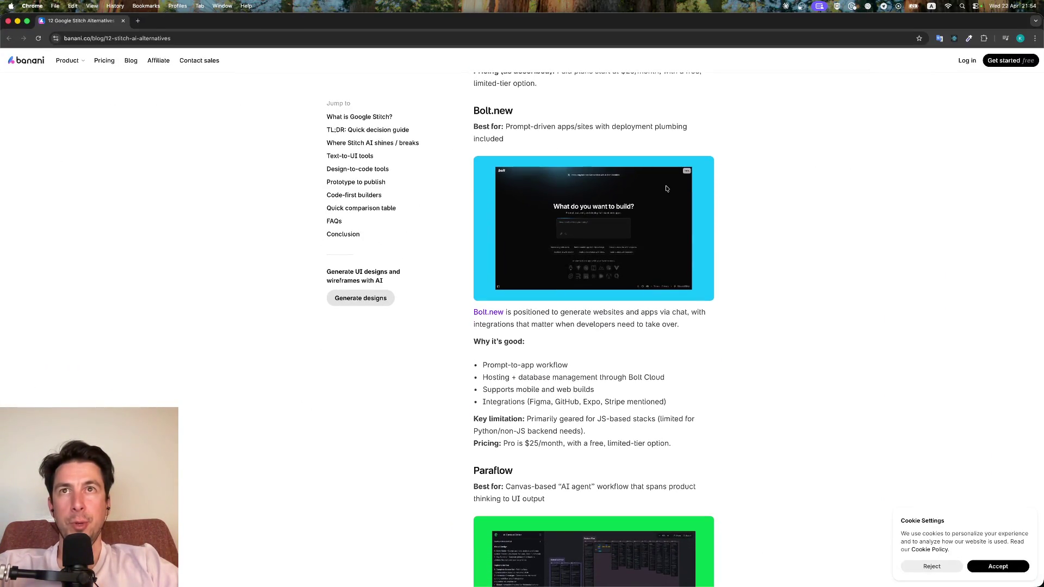
scroll(666, 189, "down", 3)
scroll(667, 188, "down", 2)
scroll(667, 189, "down", 5)
scroll(667, 189, "down", 3)
scroll(669, 187, "down", 3)
scroll(729, 193, "down", 1)
scroll(729, 193, "down", 2)
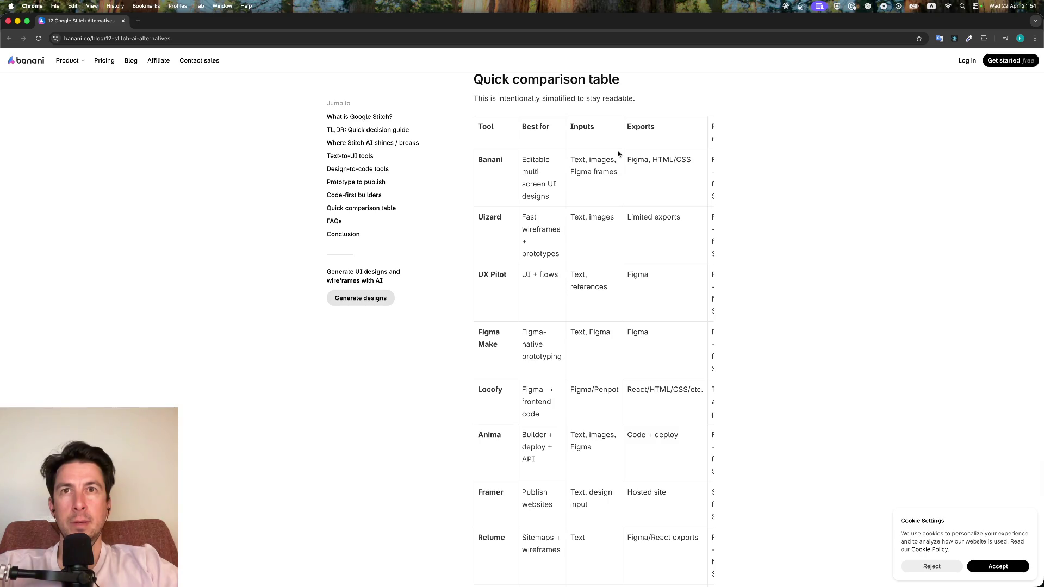
scroll(566, 226, "down", 1)
scroll(566, 226, "down", 2)
scroll(565, 226, "down", 2)
scroll(565, 226, "down", 1)
scroll(565, 226, "down", 1)
scroll(566, 227, "down", 3)
scroll(565, 226, "down", 4)
scroll(565, 223, "down", 4)
scroll(565, 223, "down", 3)
scroll(564, 223, "down", 3)
left_click(122, 21)
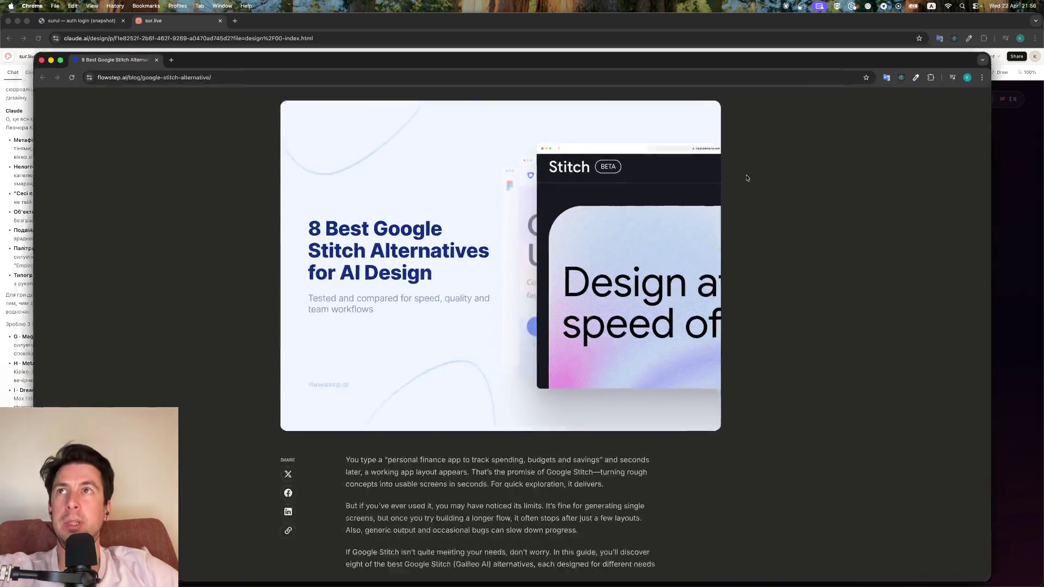
Scroll through the flowstep.ai Stitch-alternatives article down to its Similar topics footer
scroll(499, 84, "down", 8)
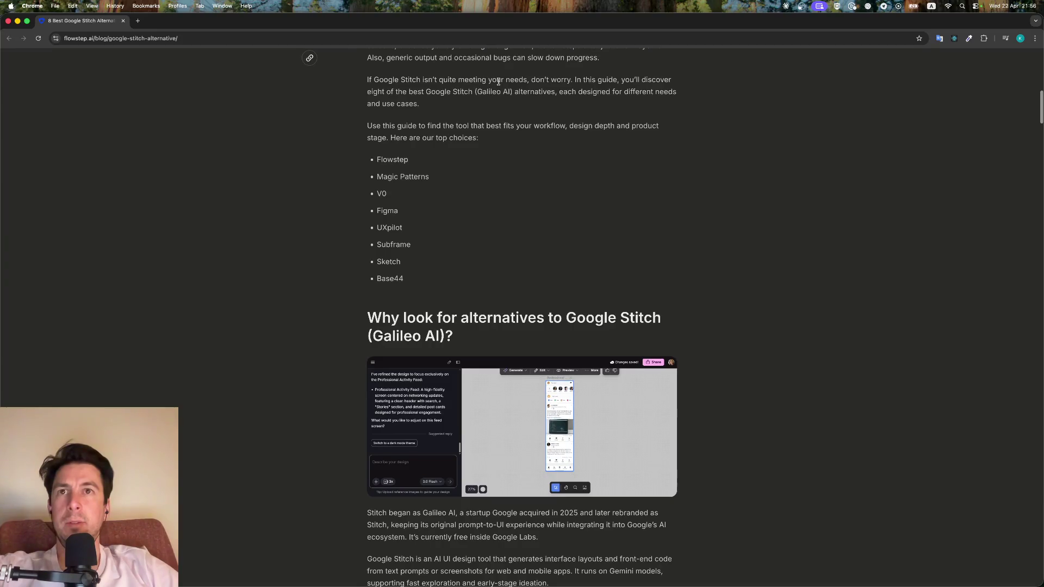
scroll(561, 191, "down", 3)
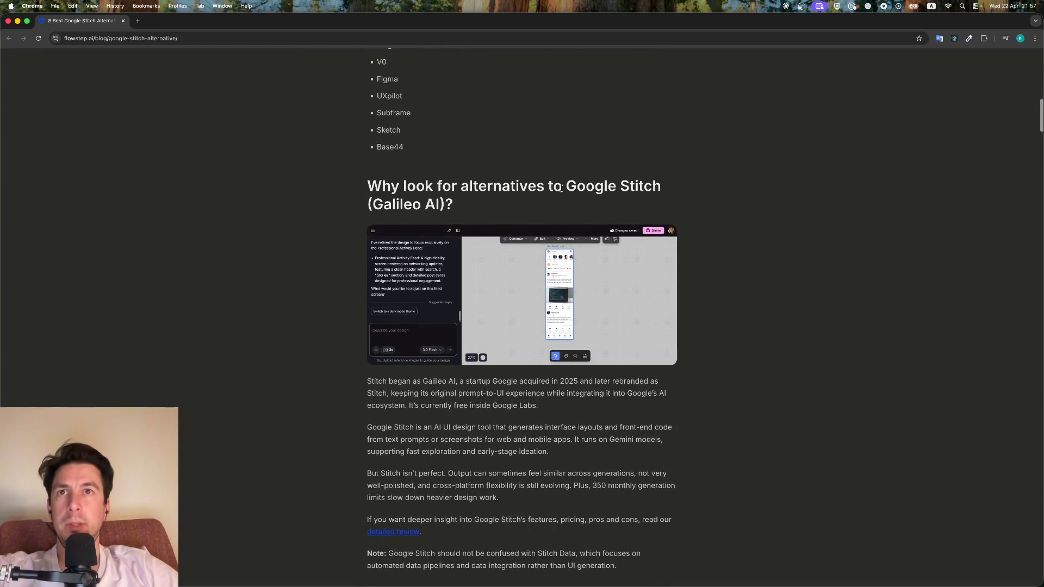
scroll(562, 190, "down", 5)
scroll(562, 190, "down", 7)
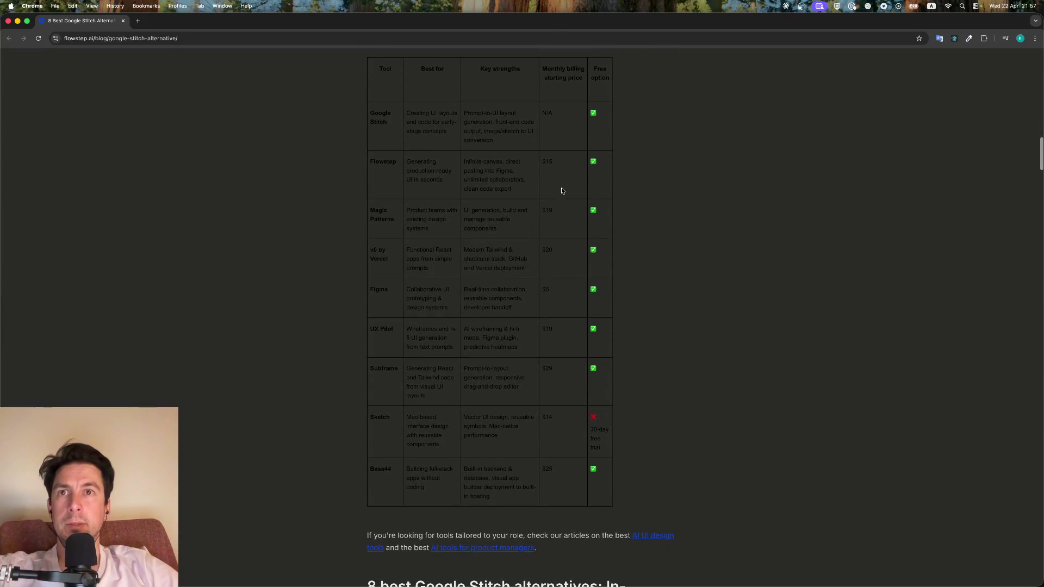
scroll(562, 191, "down", 7)
scroll(562, 190, "down", 1)
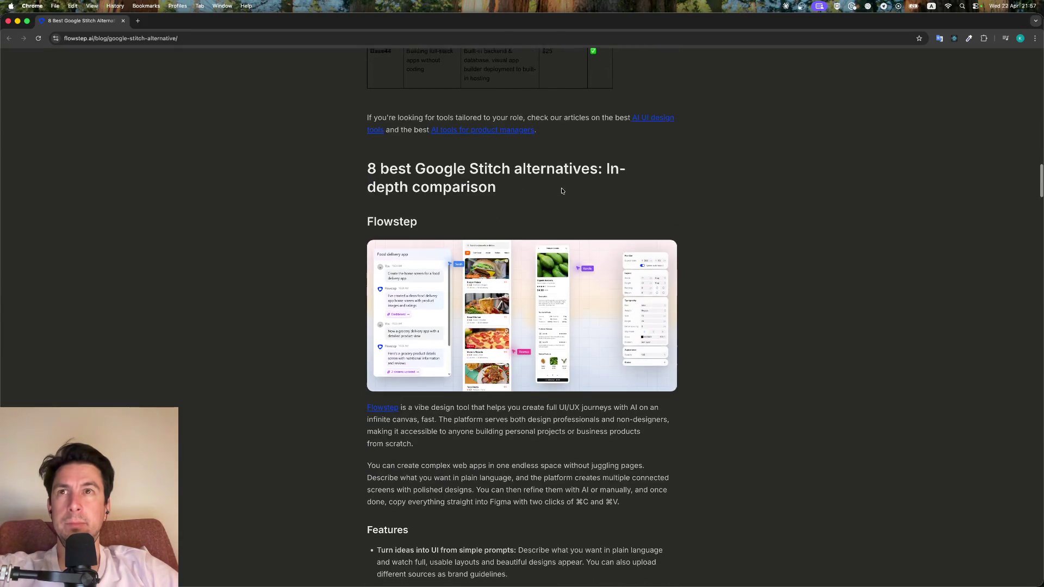
scroll(562, 190, "down", 3)
scroll(562, 190, "down", 5)
scroll(562, 190, "down", 2)
scroll(562, 190, "down", 5)
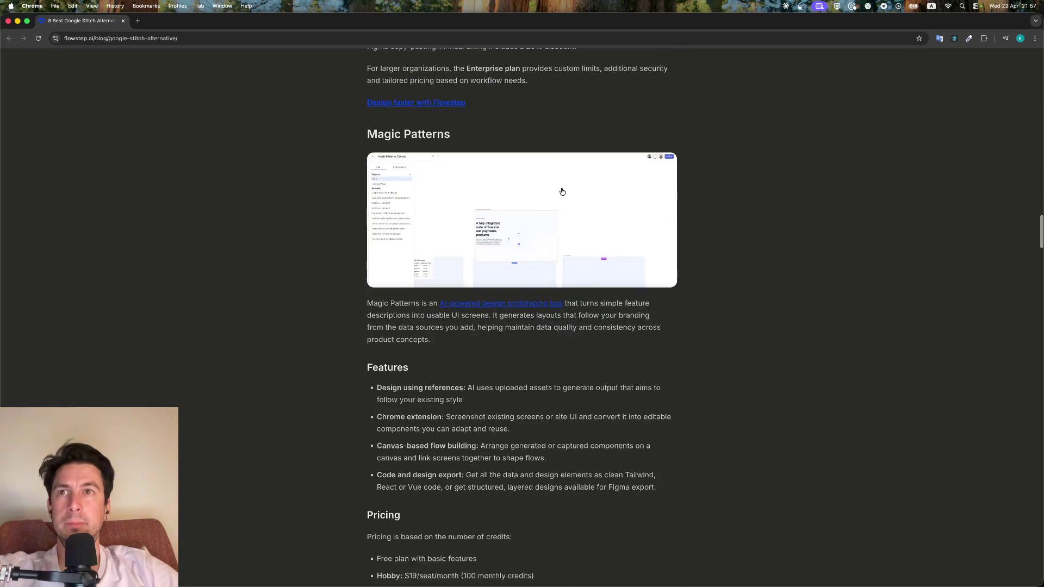
scroll(562, 190, "down", 9)
scroll(562, 190, "down", 1)
scroll(562, 191, "down", 10)
scroll(562, 191, "down", 2)
scroll(562, 190, "down", 2)
scroll(562, 190, "down", 3)
scroll(562, 190, "down", 3)
scroll(562, 191, "down", 2)
scroll(561, 191, "down", 6)
scroll(561, 190, "down", 2)
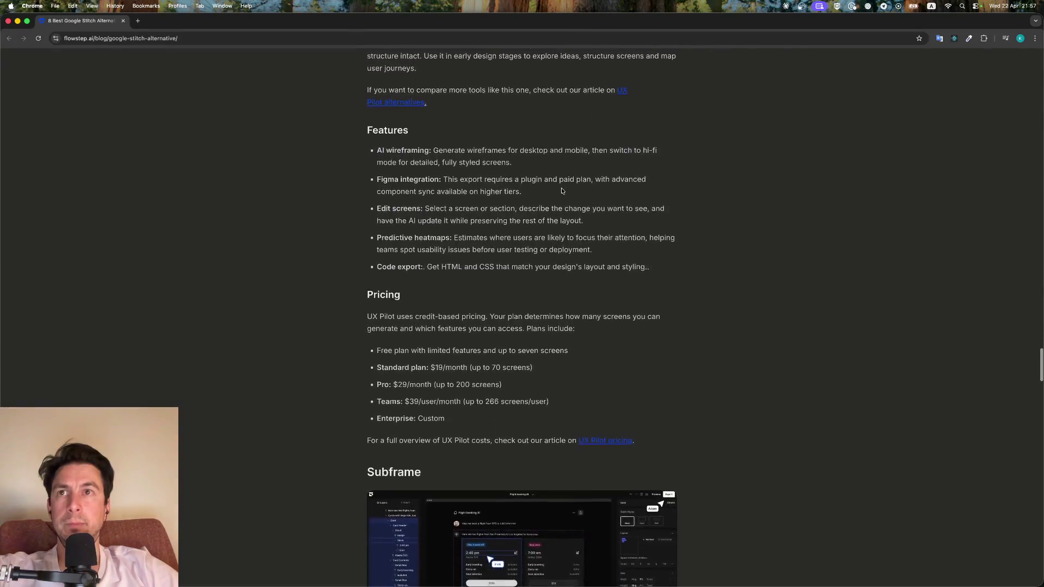
scroll(561, 190, "down", 3)
scroll(562, 190, "down", 2)
scroll(562, 191, "down", 1)
scroll(563, 191, "down", 7)
scroll(562, 192, "down", 1)
scroll(562, 192, "down", 5)
scroll(562, 191, "down", 1)
scroll(562, 191, "up", 5)
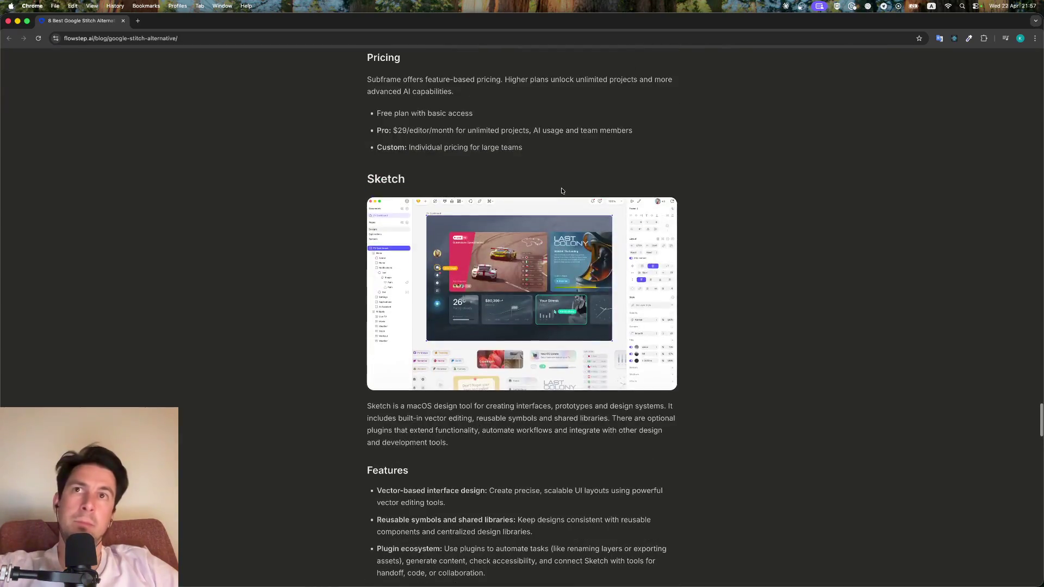
scroll(557, 168, "down", 6)
scroll(557, 169, "down", 6)
scroll(557, 166, "down", 5)
scroll(557, 166, "down", 8)
scroll(557, 166, "down", 6)
scroll(556, 164, "down", 8)
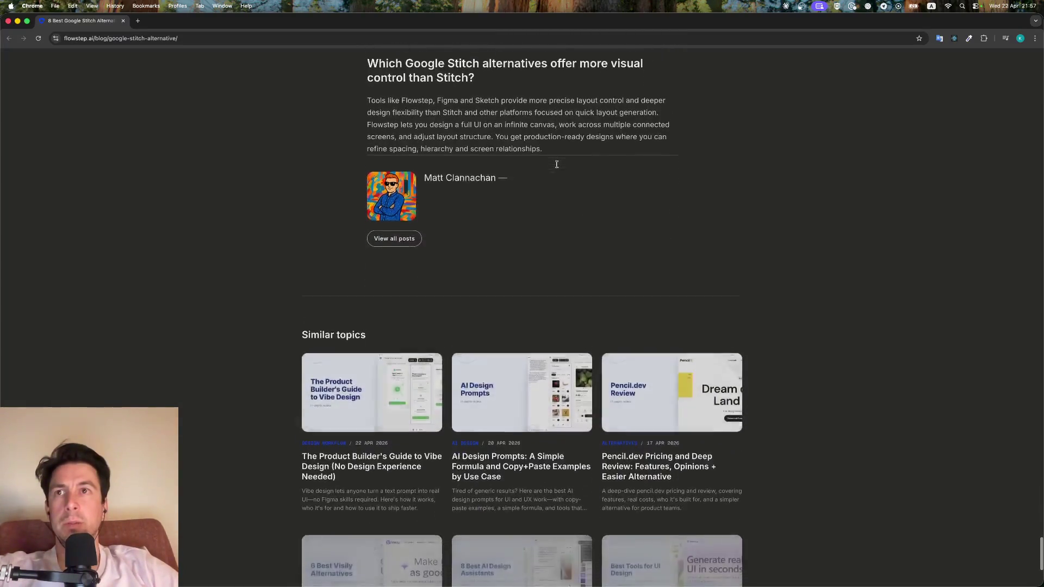
scroll(543, 165, "down", 5)
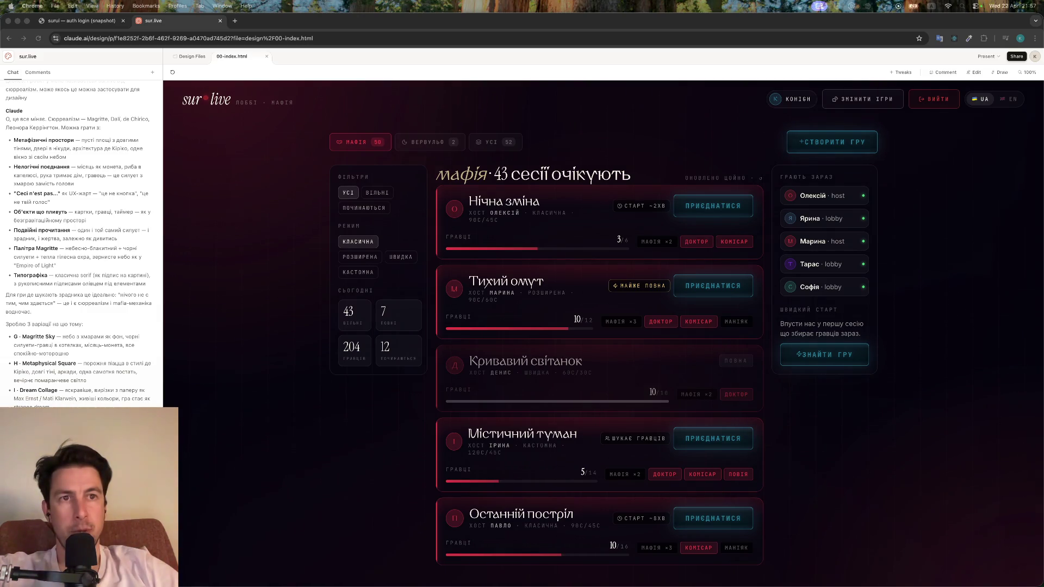
key("super+grave")
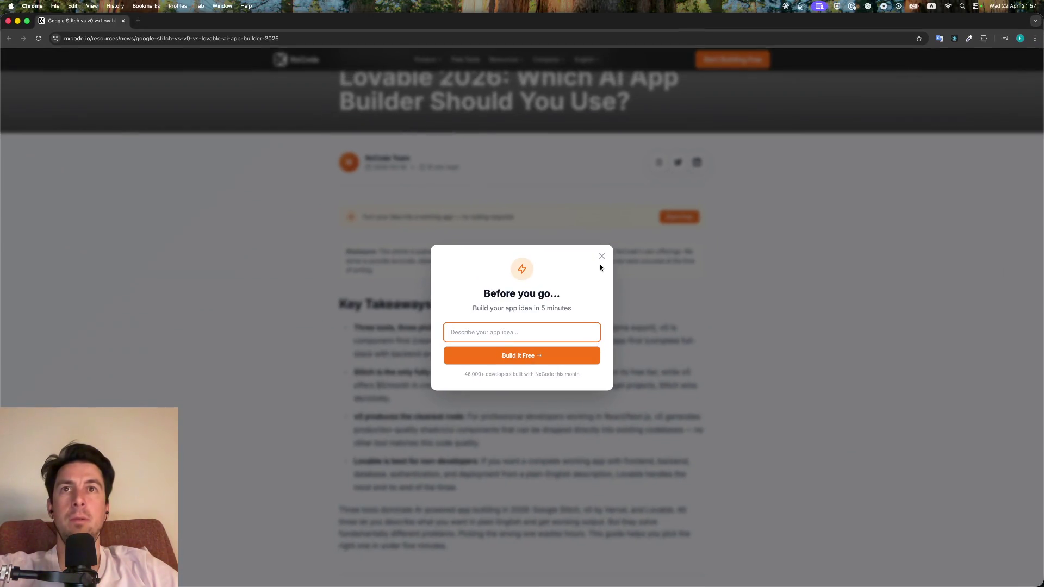
left_click(602, 256)
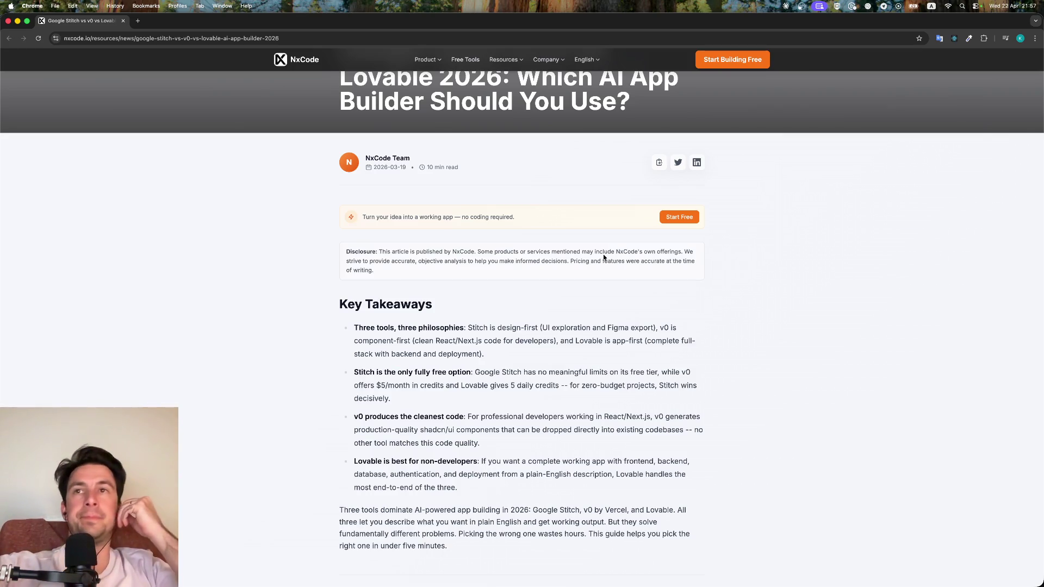
scroll(604, 256, "down", 3)
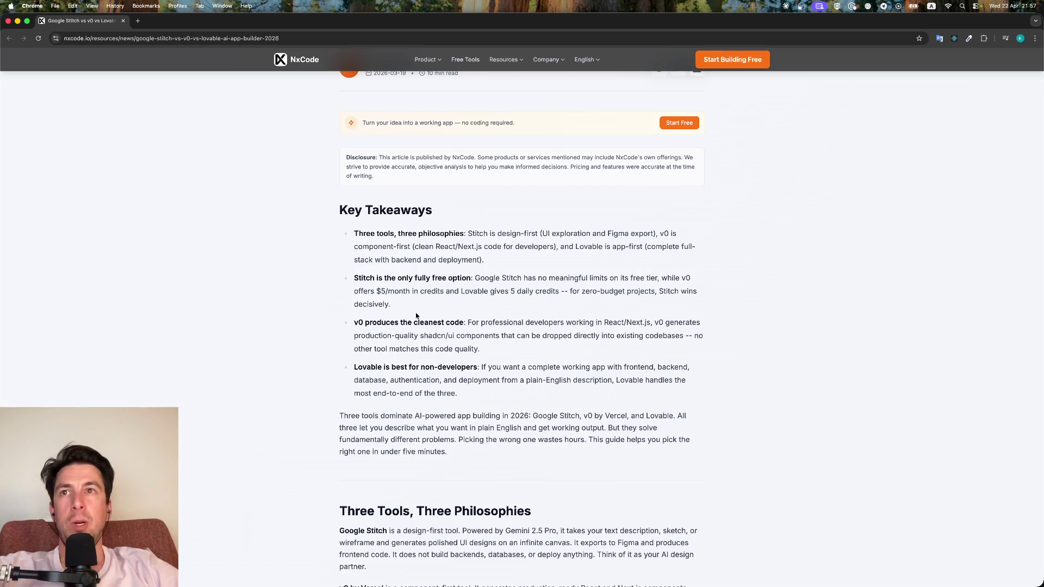
scroll(520, 212, "up", 5)
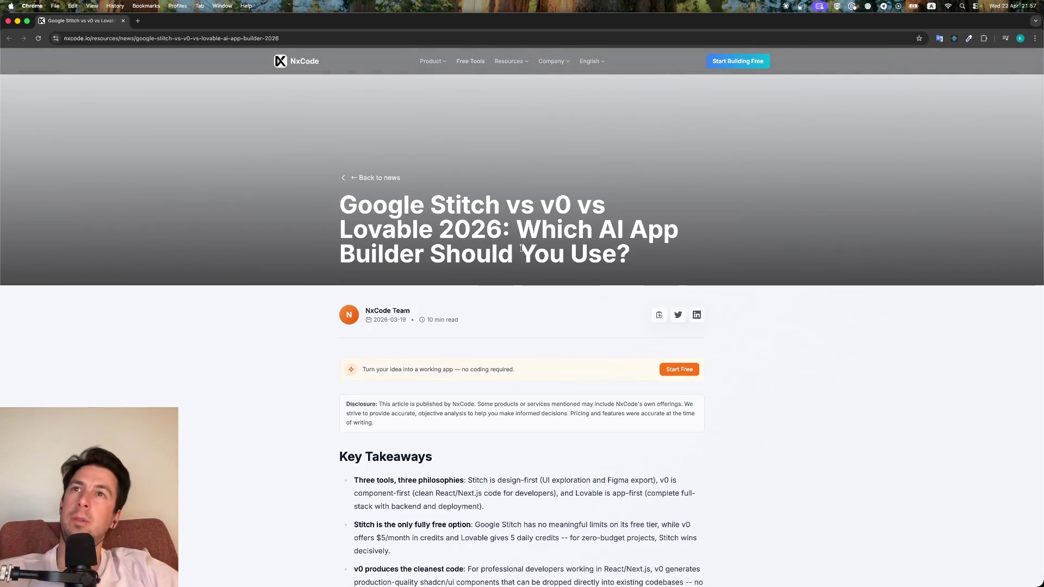
scroll(480, 187, "down", 1)
scroll(479, 187, "down", 1)
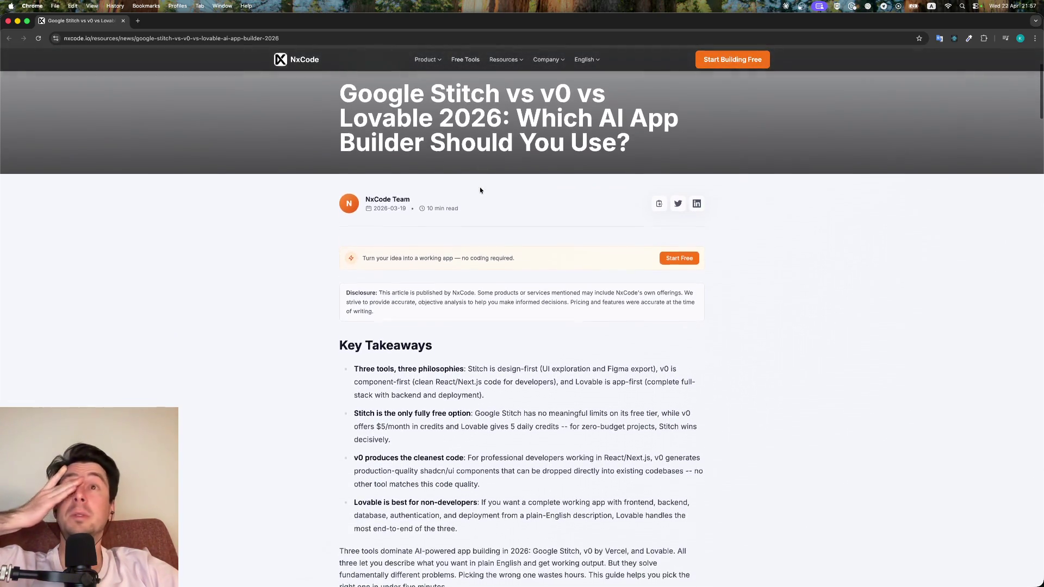
scroll(480, 189, "down", 6)
scroll(480, 190, "down", 2)
scroll(480, 189, "down", 3)
scroll(480, 188, "down", 1)
scroll(480, 187, "down", 1)
scroll(480, 187, "down", 1)
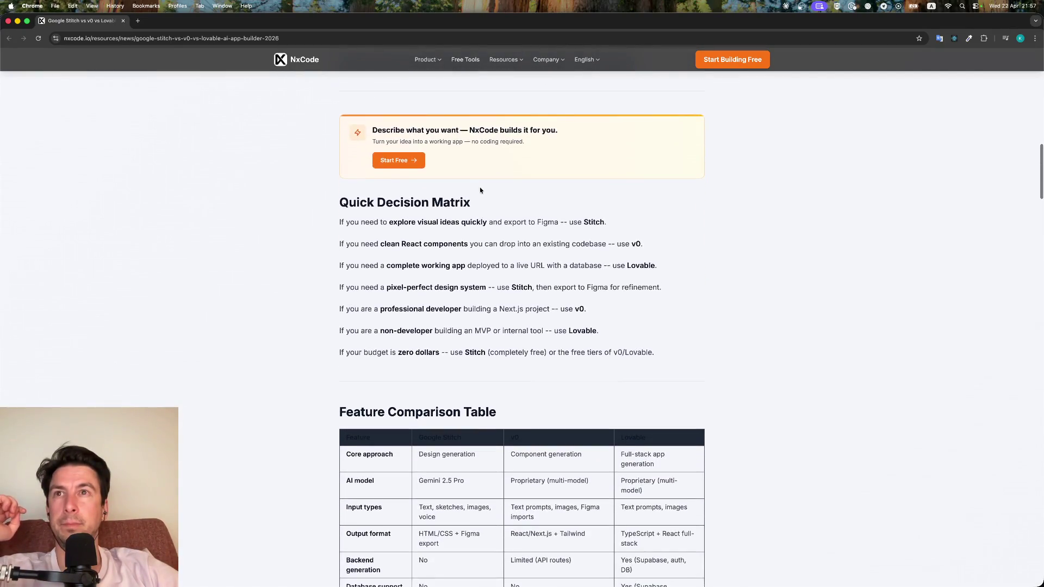
scroll(480, 187, "down", 1)
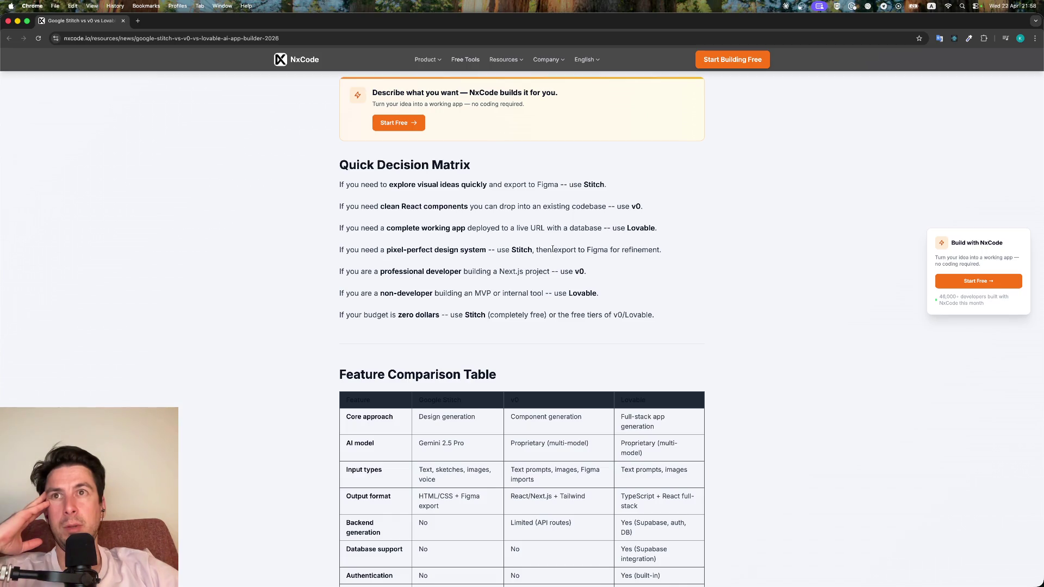
scroll(553, 249, "down", 5)
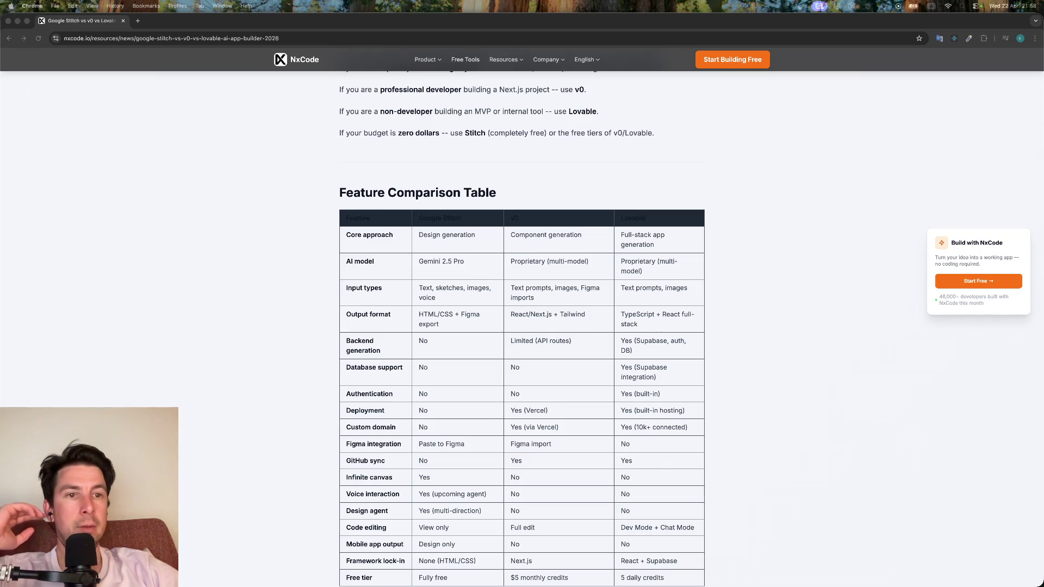
scroll(695, 246, "down", 4)
scroll(695, 246, "down", 2)
scroll(695, 247, "down", 2)
scroll(694, 246, "down", 3)
scroll(695, 246, "down", 1)
scroll(694, 246, "down", 3)
scroll(694, 246, "down", 5)
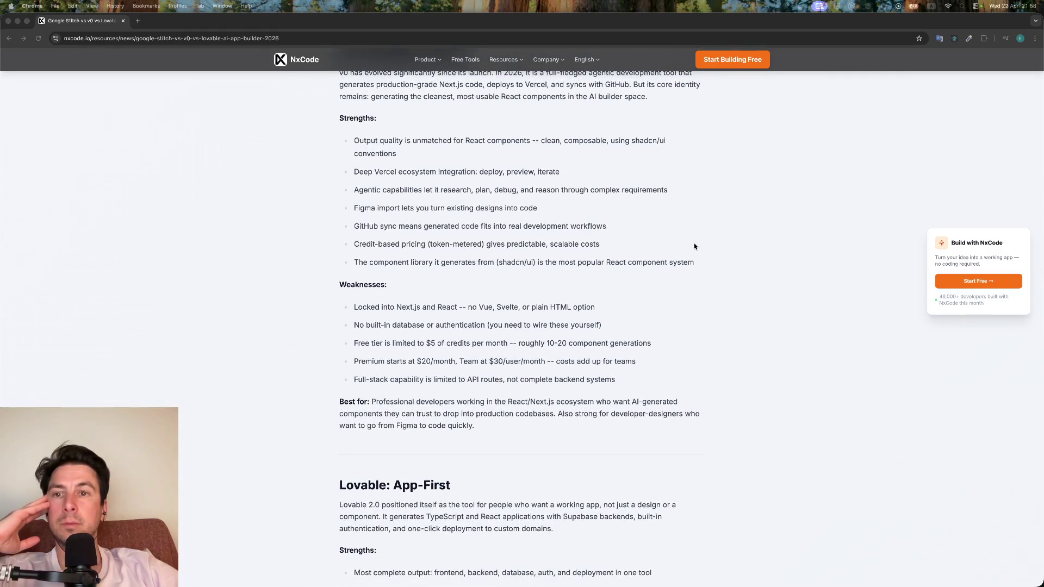
scroll(694, 247, "down", 3)
scroll(694, 246, "down", 3)
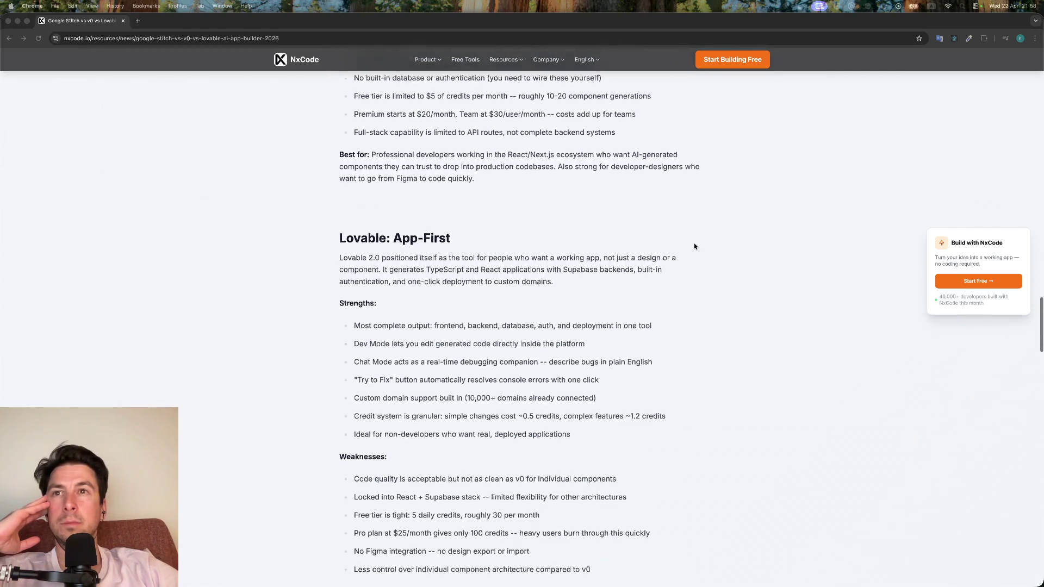
scroll(694, 246, "down", 6)
scroll(694, 246, "down", 5)
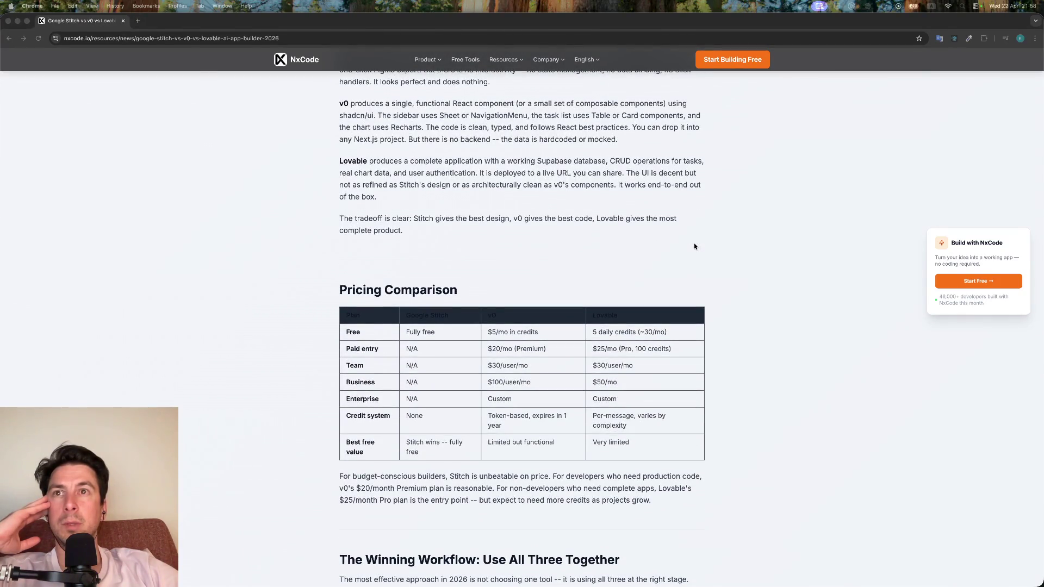
scroll(695, 246, "up", 5)
scroll(695, 246, "down", 6)
scroll(694, 247, "down", 5)
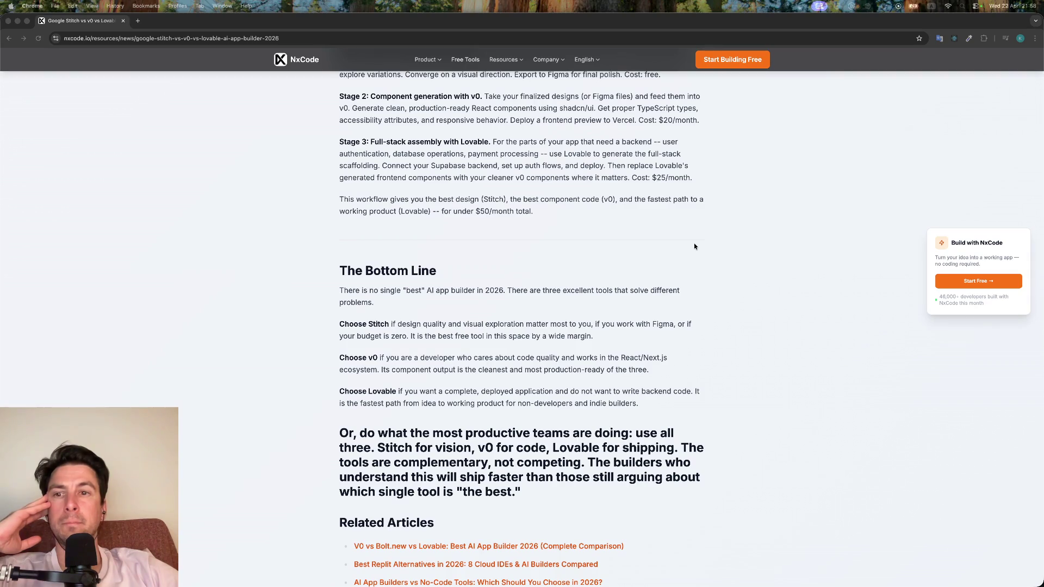
scroll(694, 247, "down", 4)
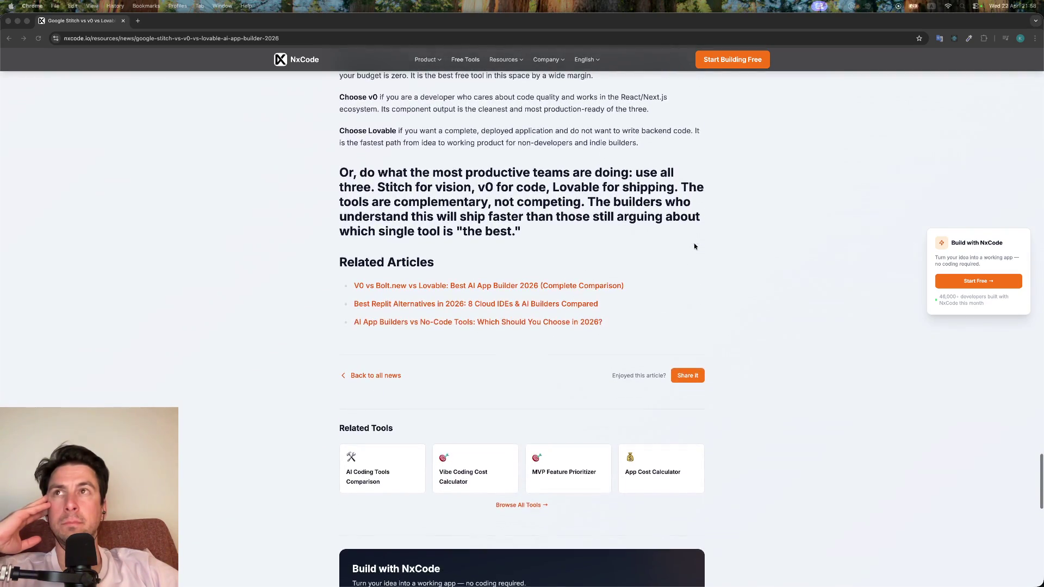
left_click(125, 21)
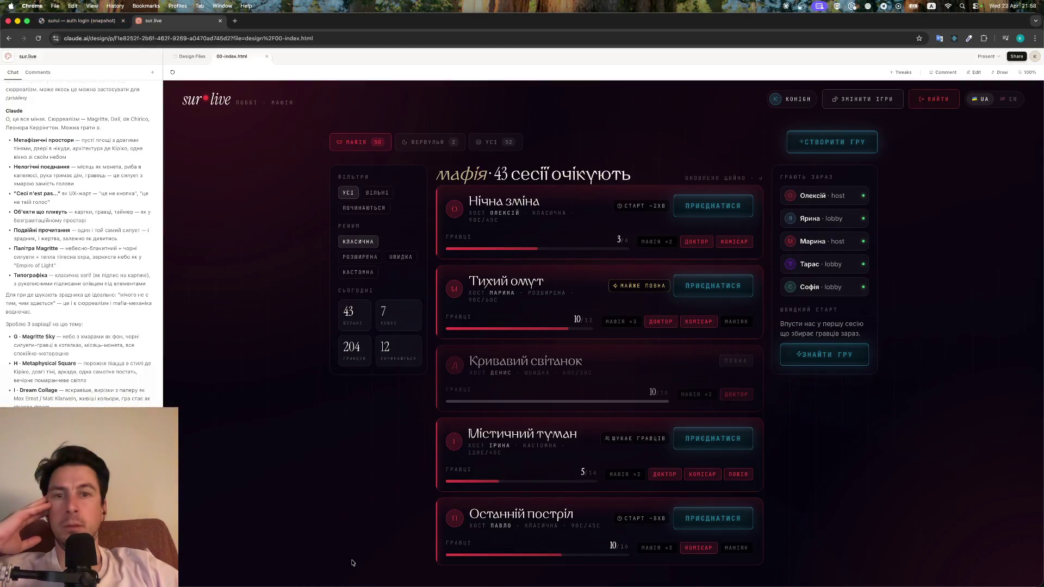
Open a new tab, close the sur.live and login snapshot tabs, and switch to the article window
key("super+t")
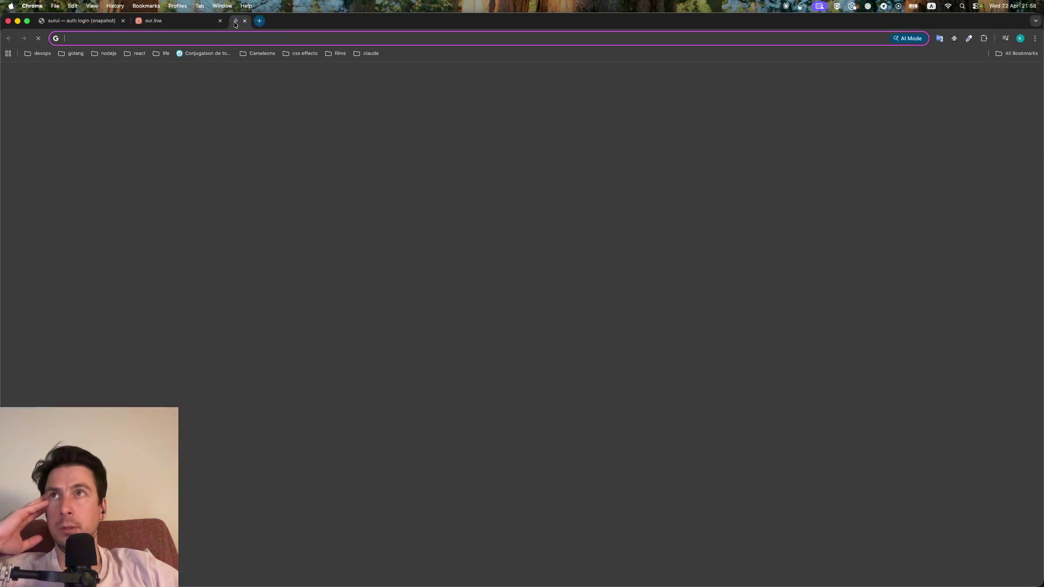
middle_click(152, 25)
left_click(124, 24)
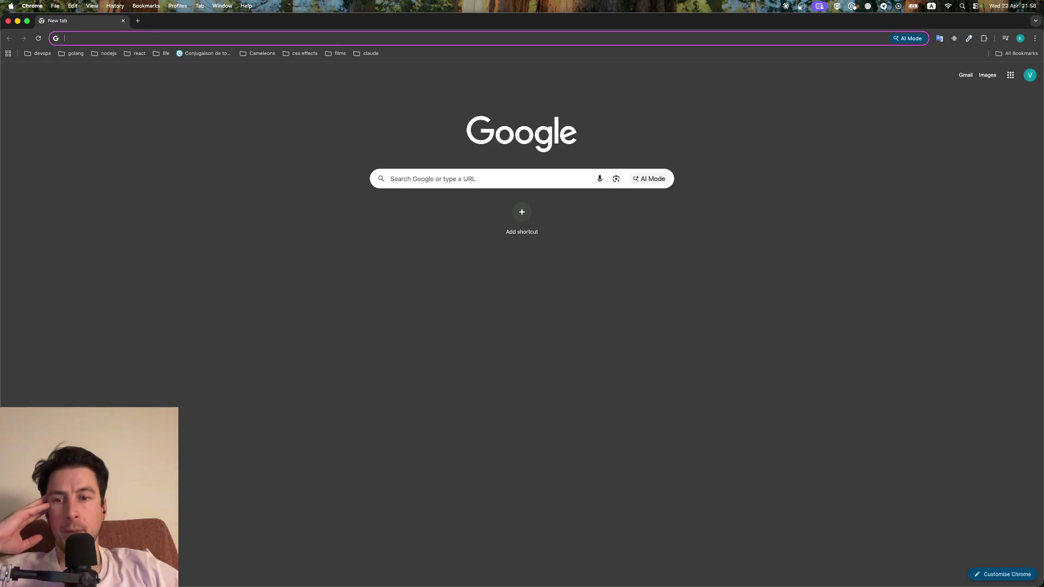
key("super+space")
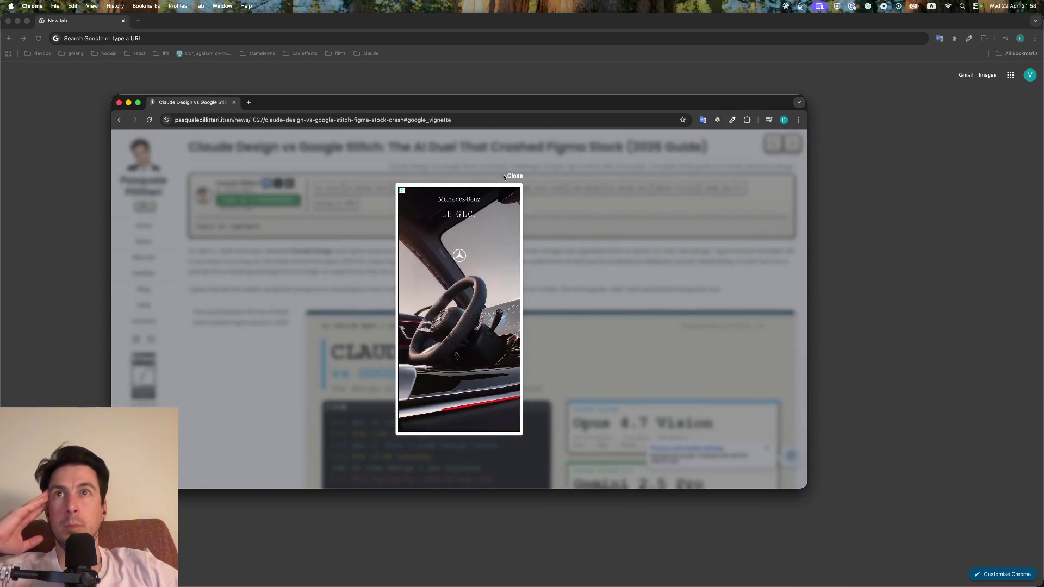
Dismiss the full-page car advert and maximise the article window
left_click(514, 176)
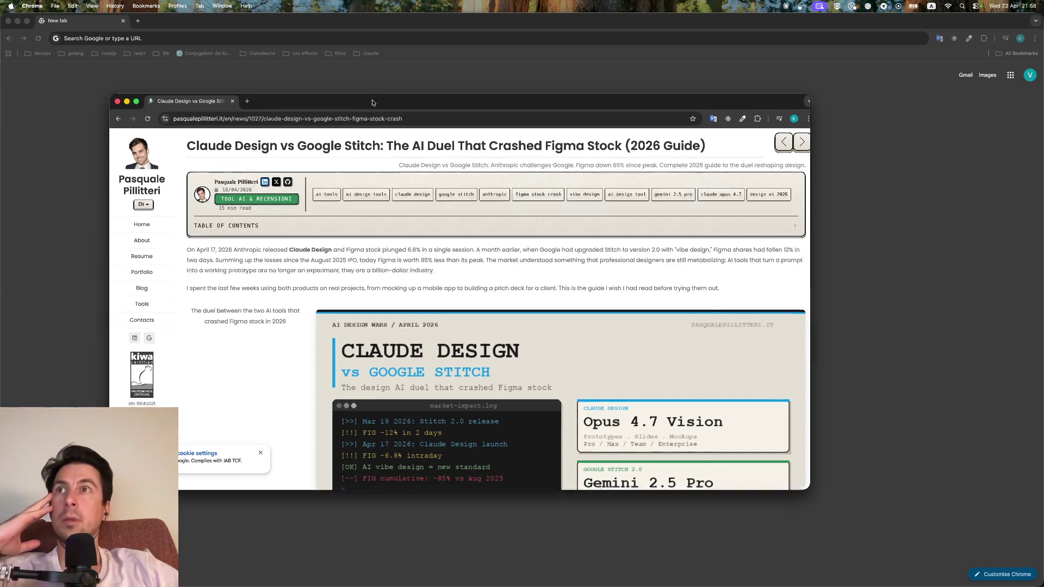
double_click(372, 102)
scroll(441, 176, "down", 4)
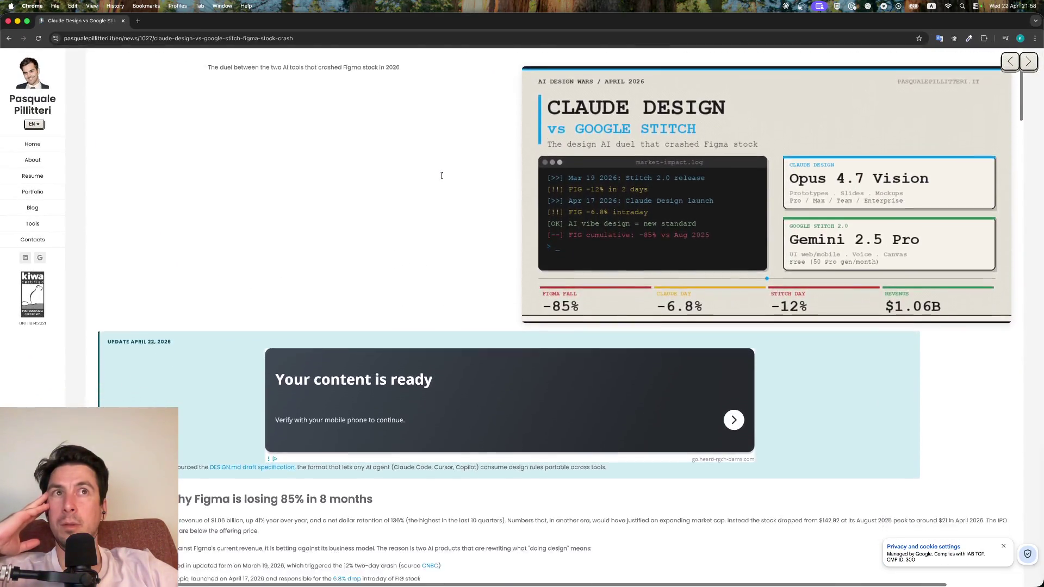
scroll(443, 178, "down", 4)
Scroll down to the feature comparison table and the 'When to choose' sections
scroll(442, 179, "down", 1)
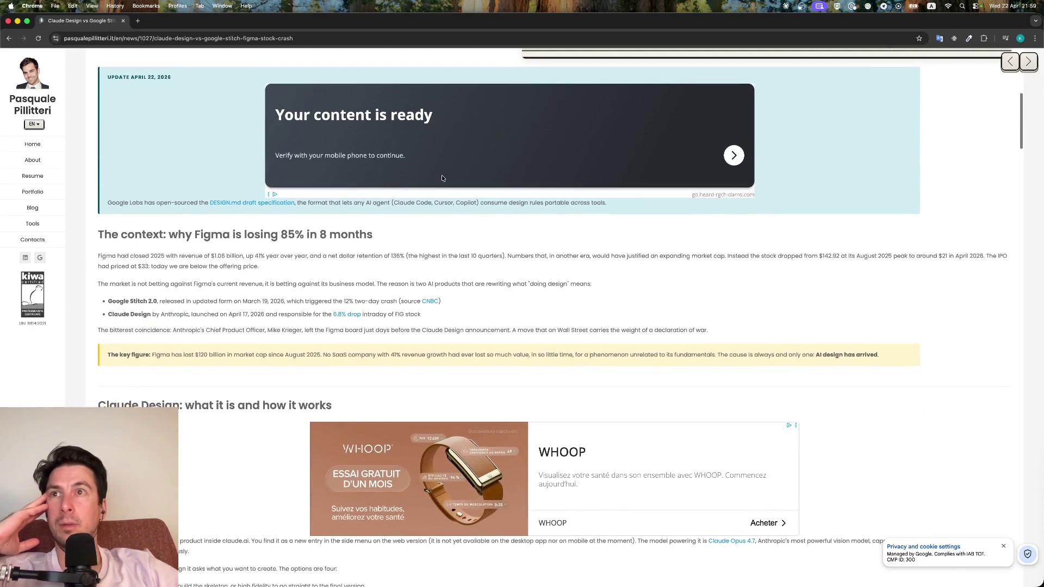
scroll(442, 179, "down", 2)
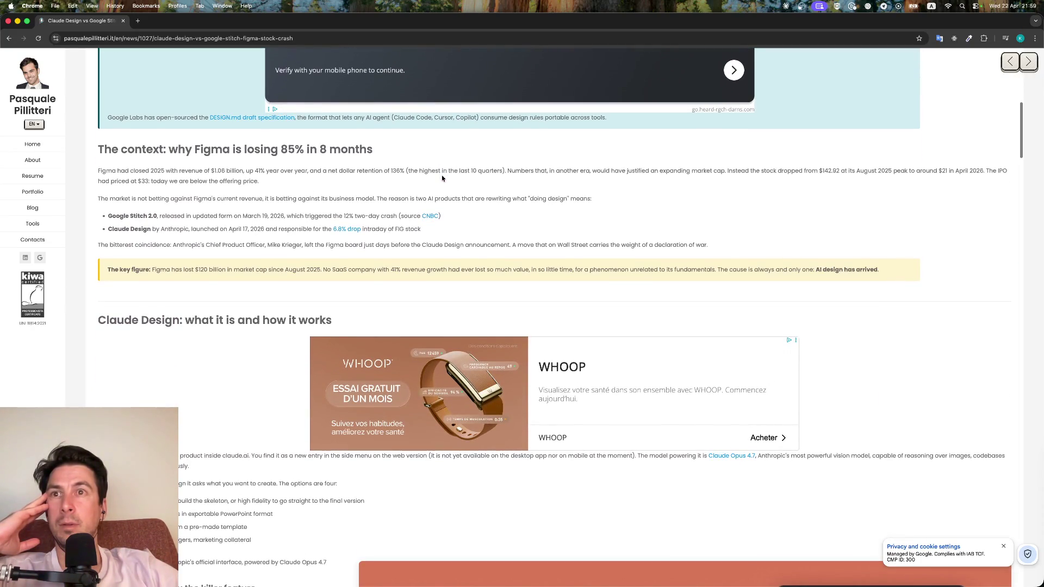
scroll(441, 178, "down", 3)
scroll(441, 179, "down", 2)
scroll(442, 178, "down", 1)
scroll(442, 178, "down", 3)
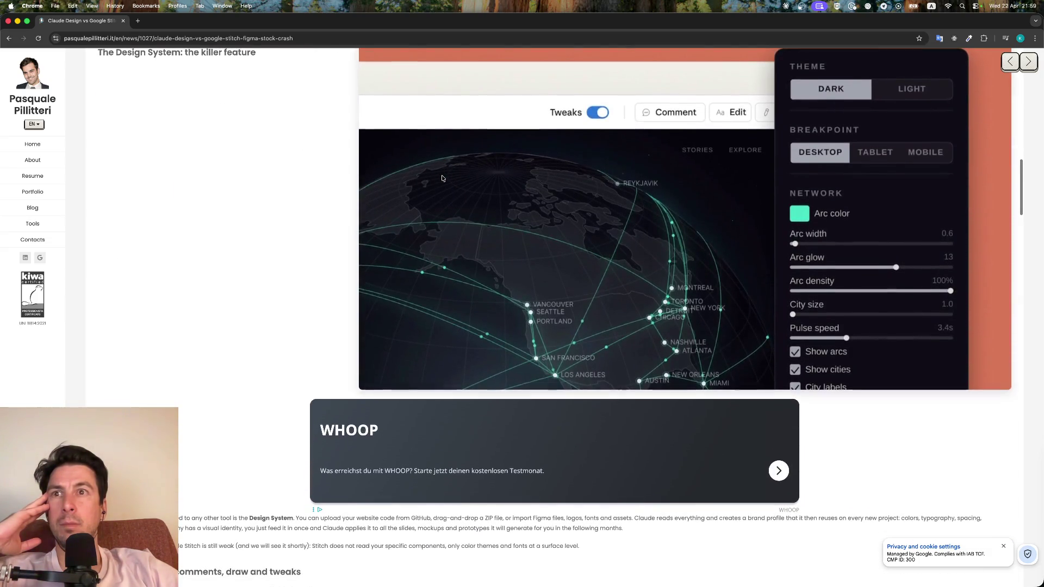
scroll(442, 178, "down", 1)
scroll(442, 179, "down", 4)
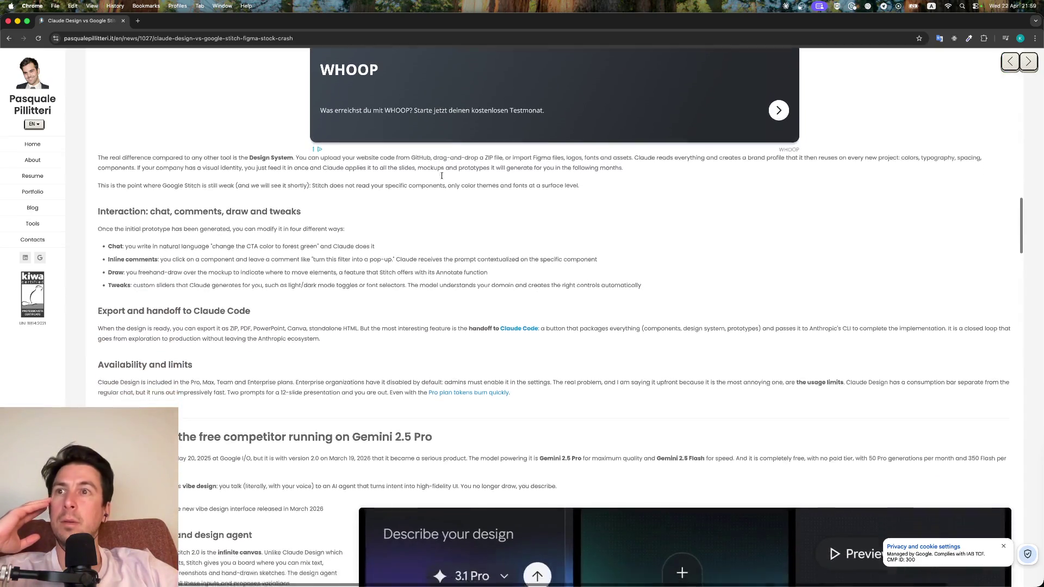
scroll(442, 176, "down", 3)
scroll(442, 175, "down", 2)
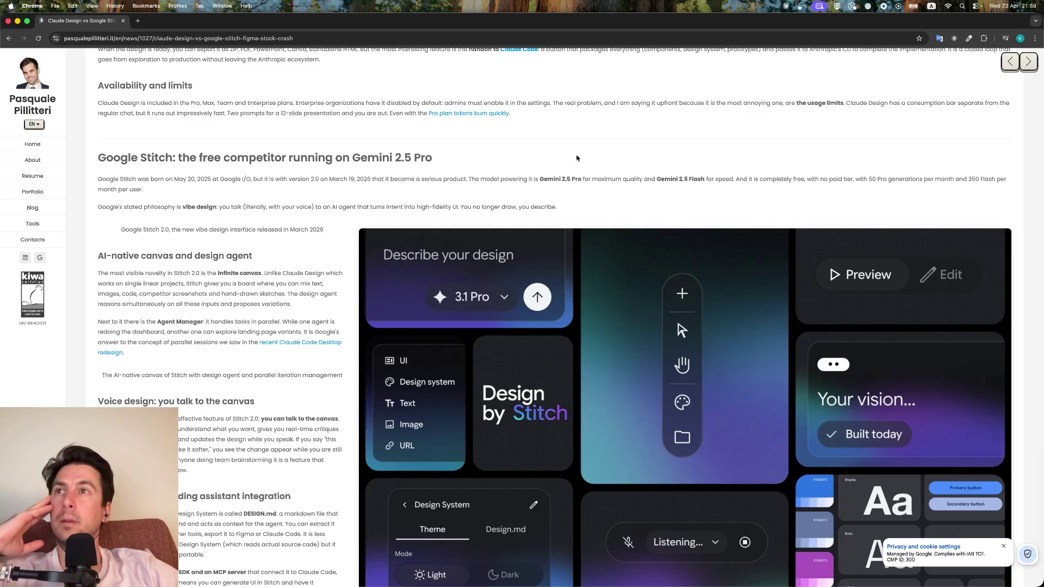
scroll(548, 168, "down", 5)
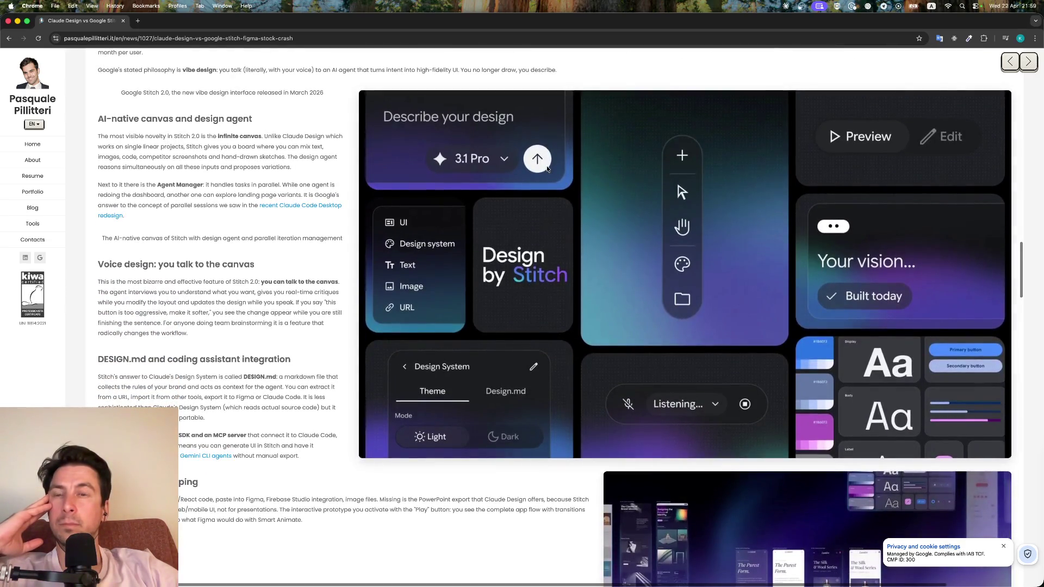
scroll(548, 168, "down", 5)
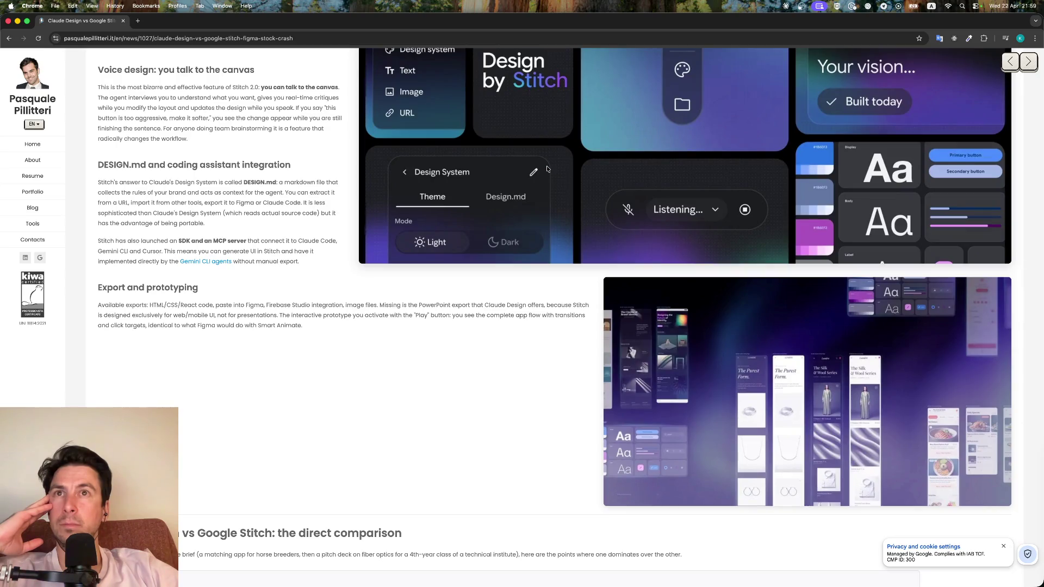
scroll(547, 169, "down", 8)
scroll(547, 169, "down", 3)
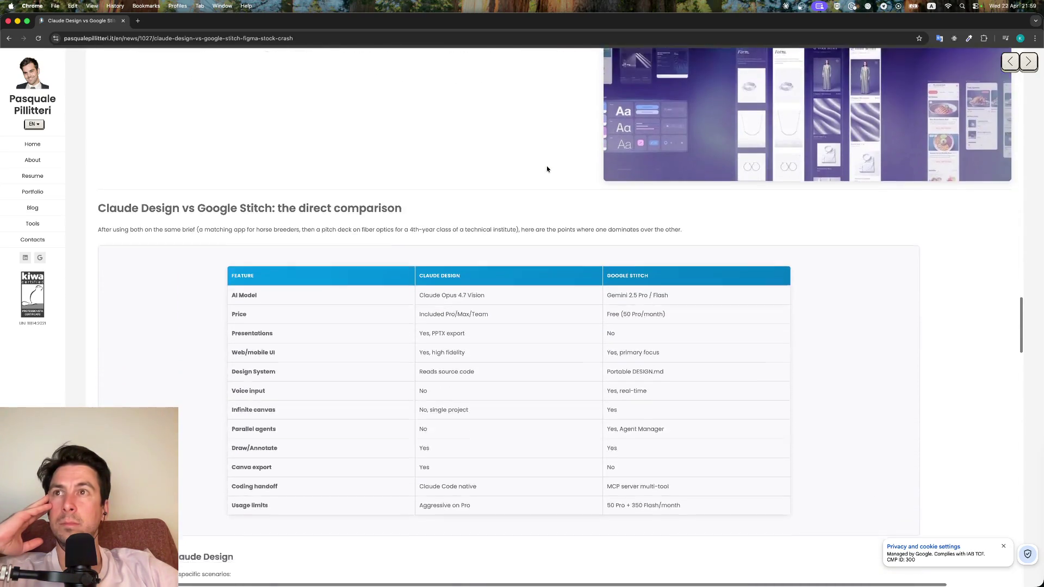
scroll(547, 169, "down", 2)
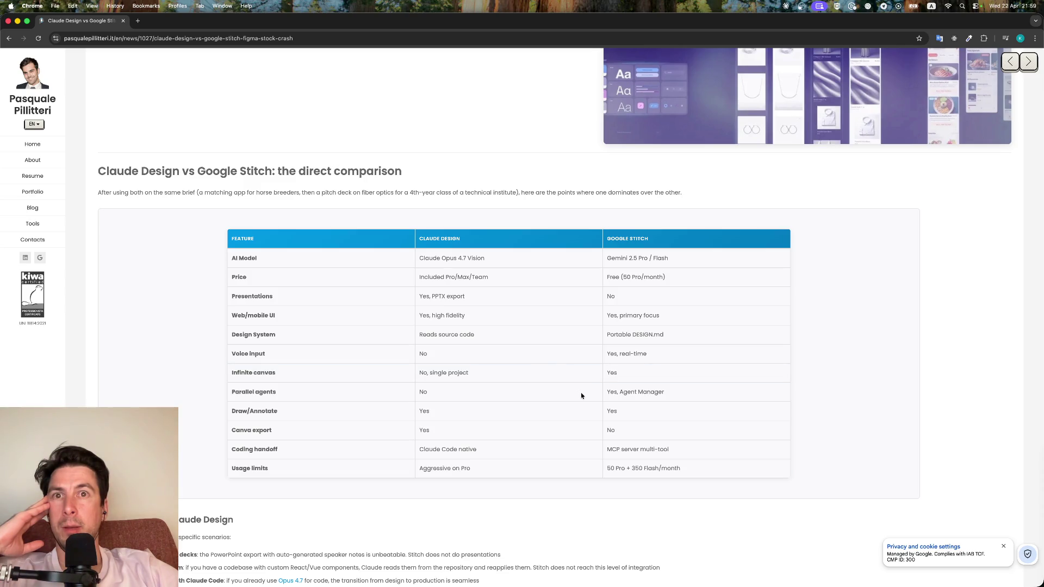
scroll(582, 396, "down", 1)
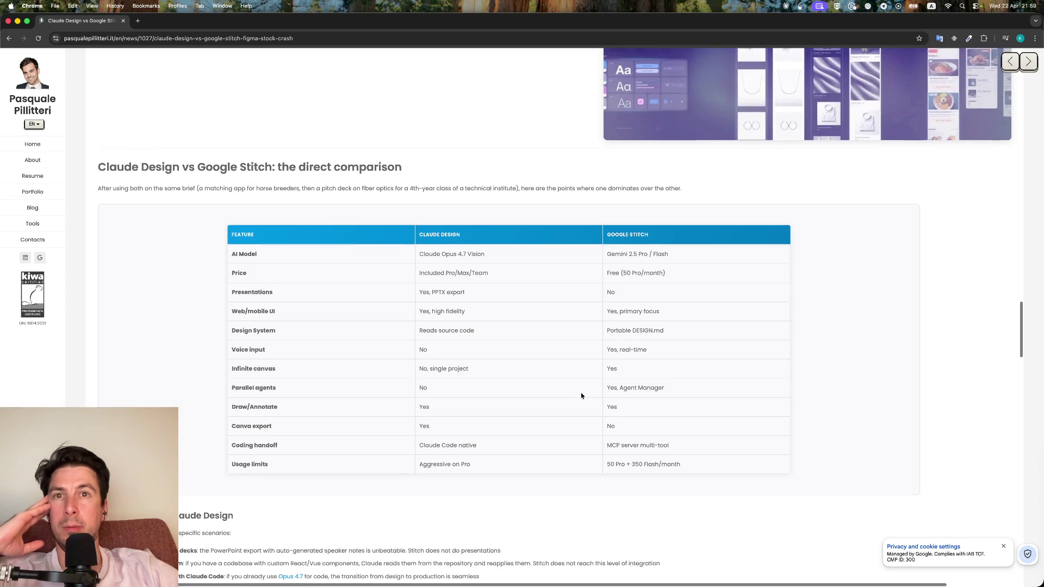
scroll(581, 396, "down", 1)
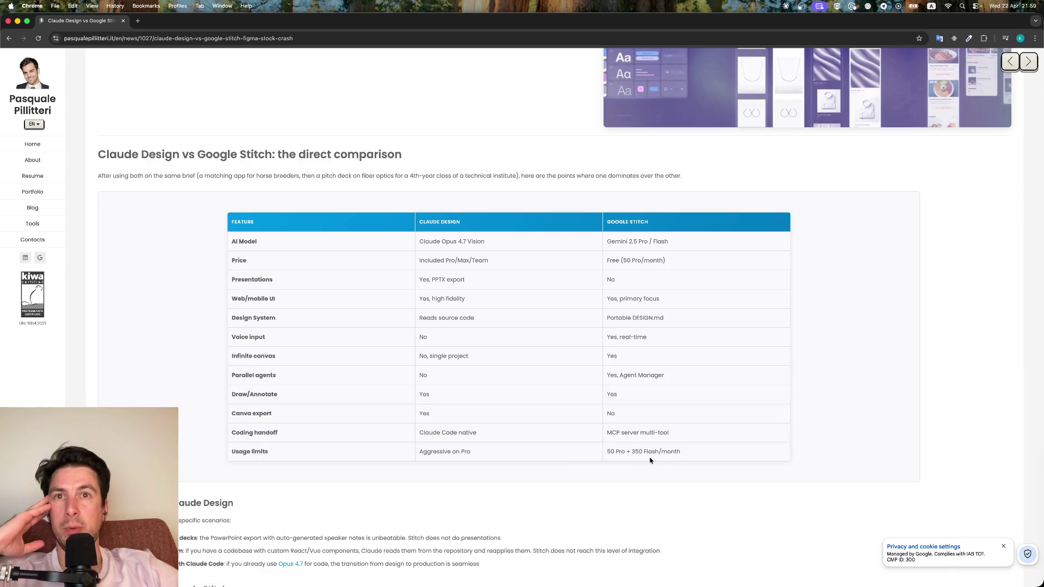
scroll(611, 296, "down", 2)
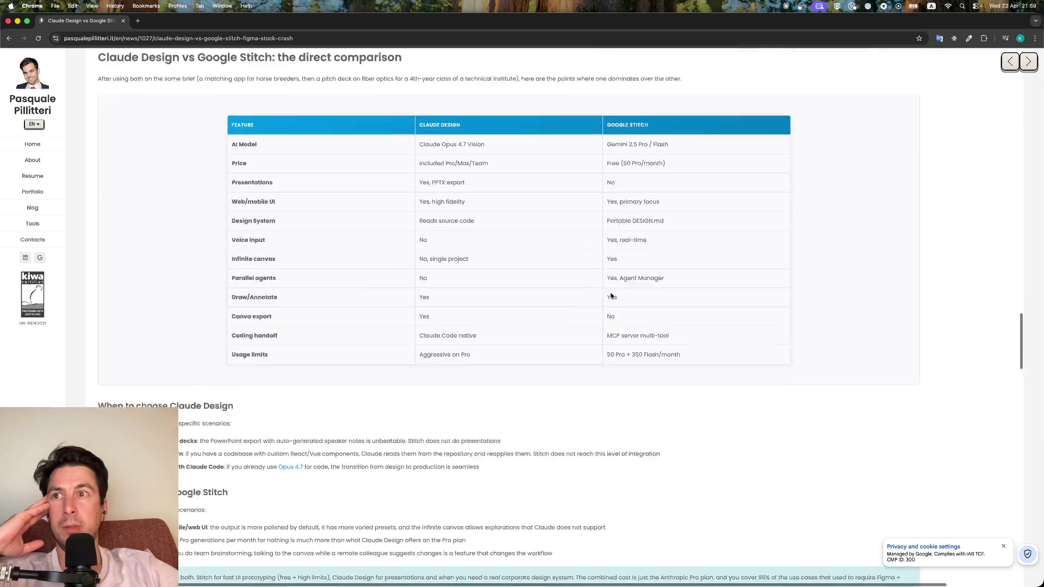
scroll(612, 296, "down", 3)
scroll(611, 296, "down", 1)
scroll(611, 296, "down", 2)
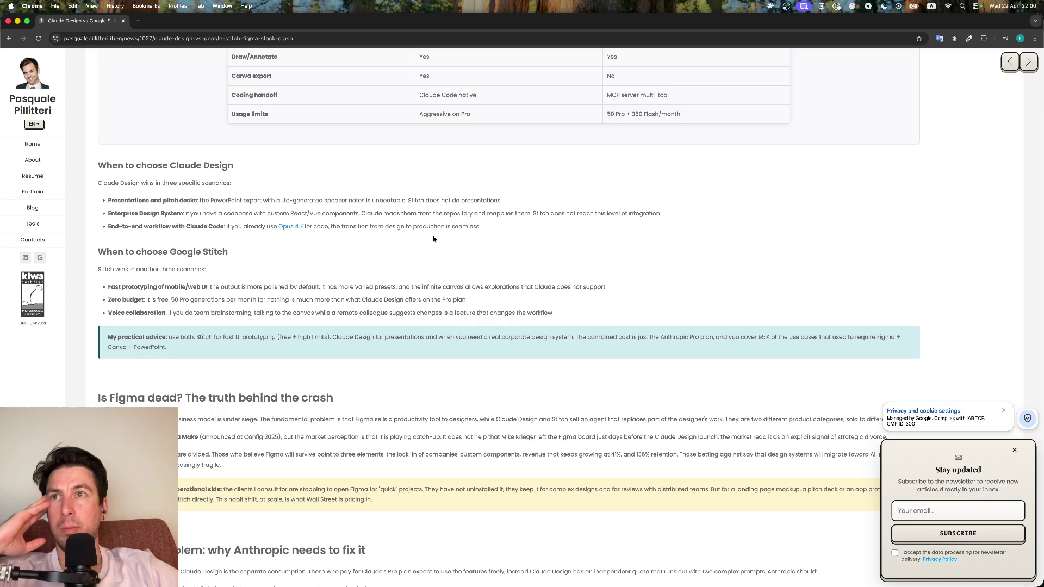
Scroll past the practical guide and FAQ to the Conclusions verdict and Related Articles
scroll(433, 240, "down", 5)
scroll(434, 239, "down", 4)
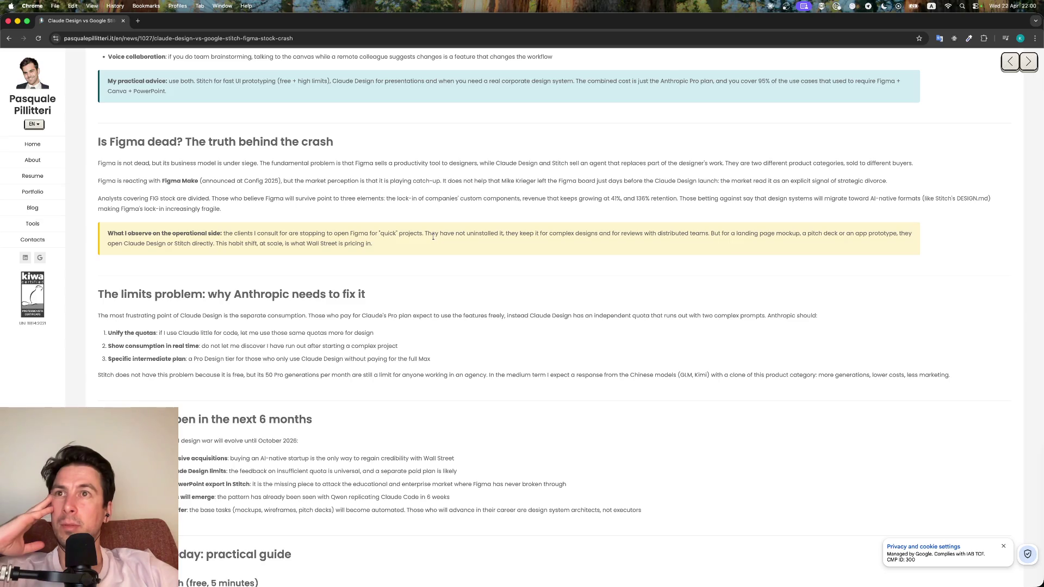
scroll(434, 239, "down", 2)
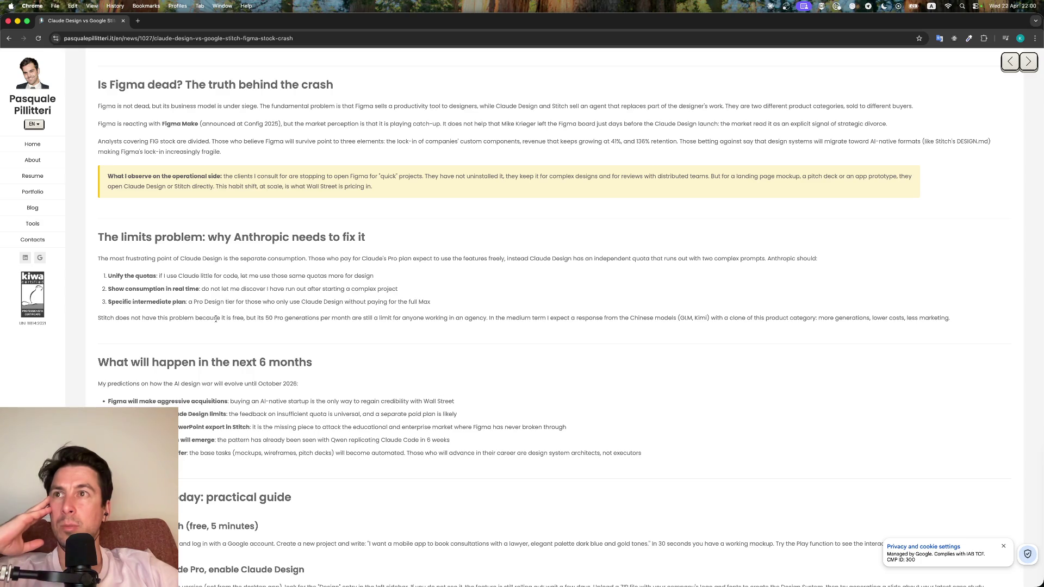
scroll(186, 359, "down", 2)
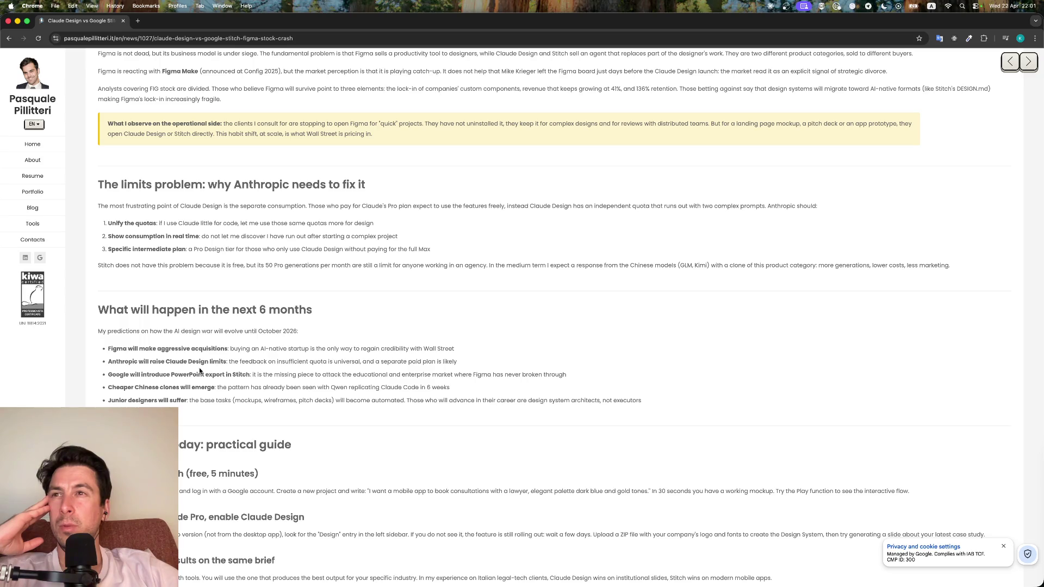
scroll(216, 384, "down", 2)
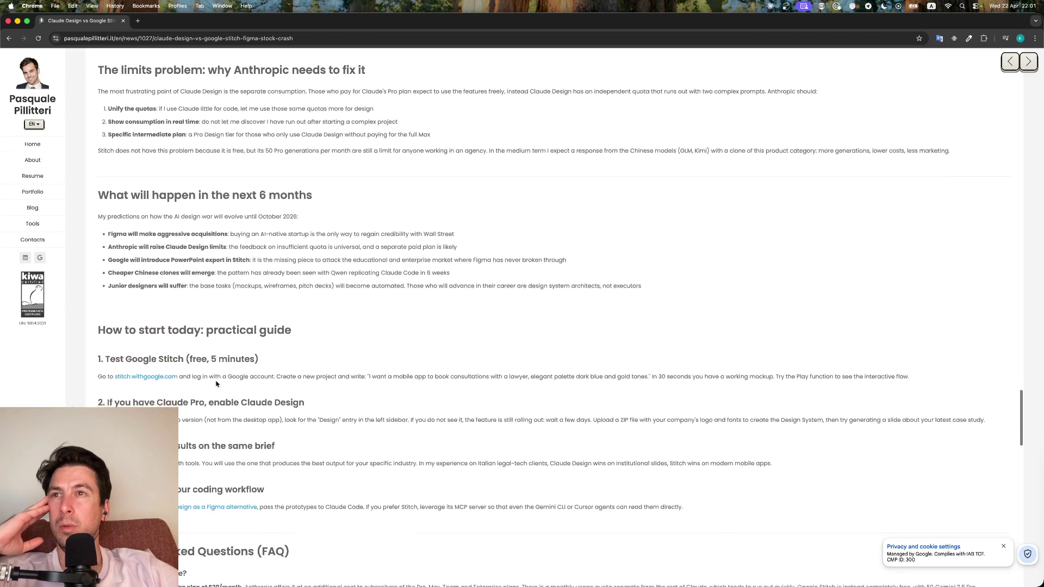
scroll(196, 343, "down", 2)
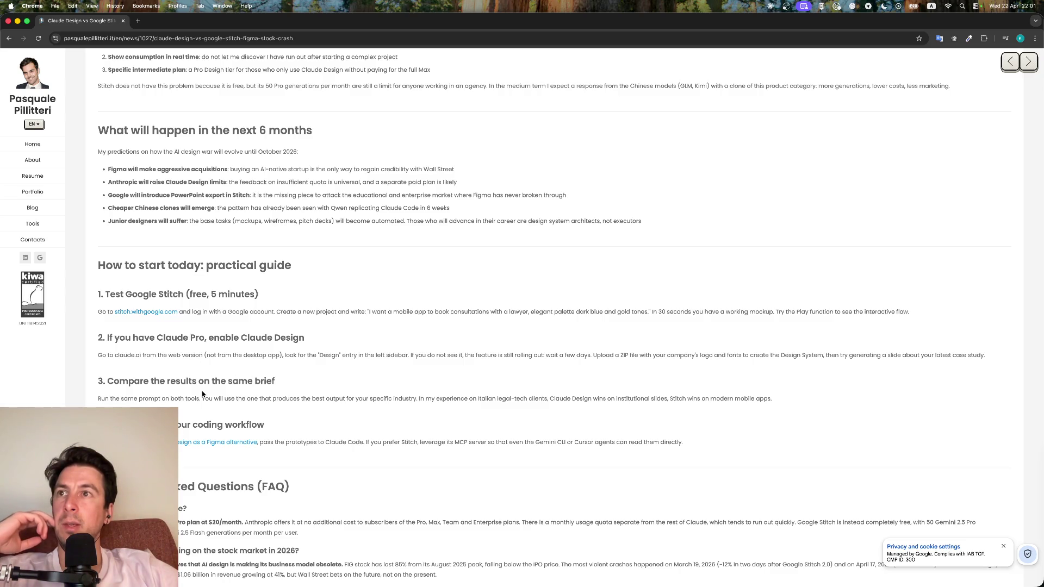
scroll(226, 366, "down", 2)
scroll(234, 376, "down", 1)
scroll(255, 392, "down", 4)
scroll(262, 398, "down", 4)
scroll(262, 398, "down", 1)
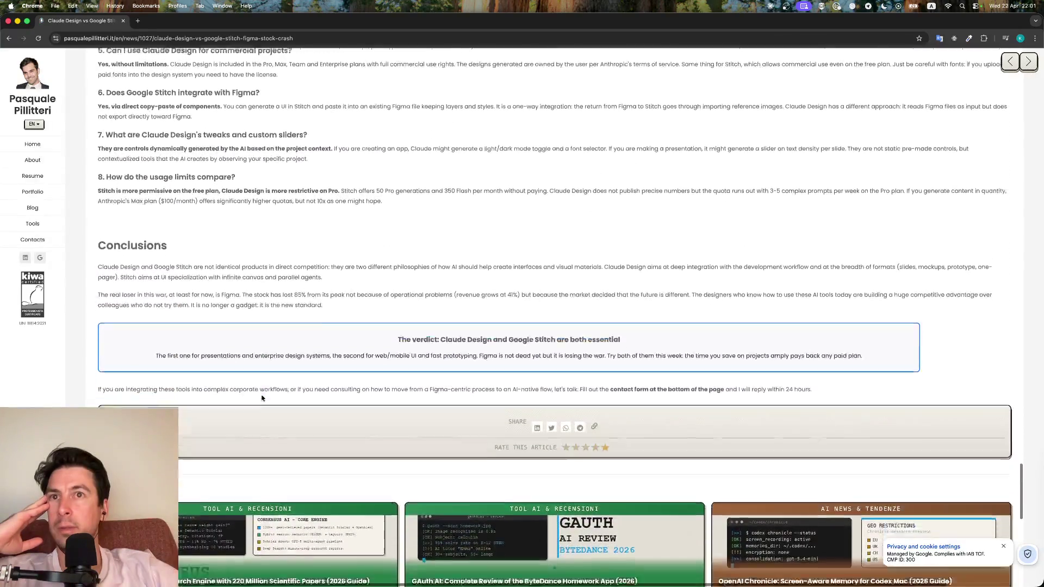
scroll(240, 327, "down", 2)
scroll(204, 236, "down", 2)
scroll(204, 240, "down", 1)
scroll(203, 239, "down", 1)
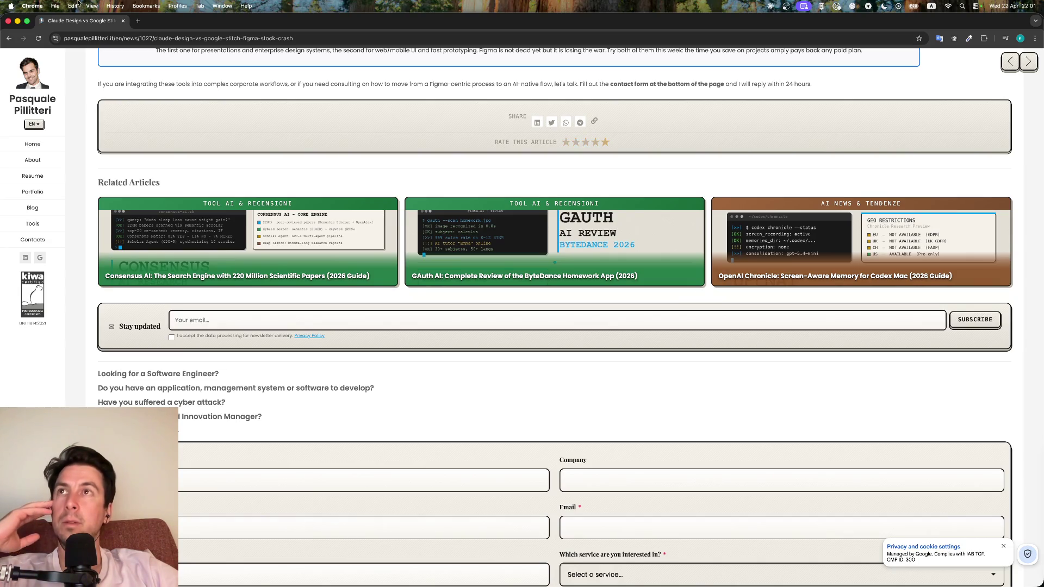
Close the finished article and scroll through the r/FigmaDesign Stitch thread's comments
left_click(121, 20)
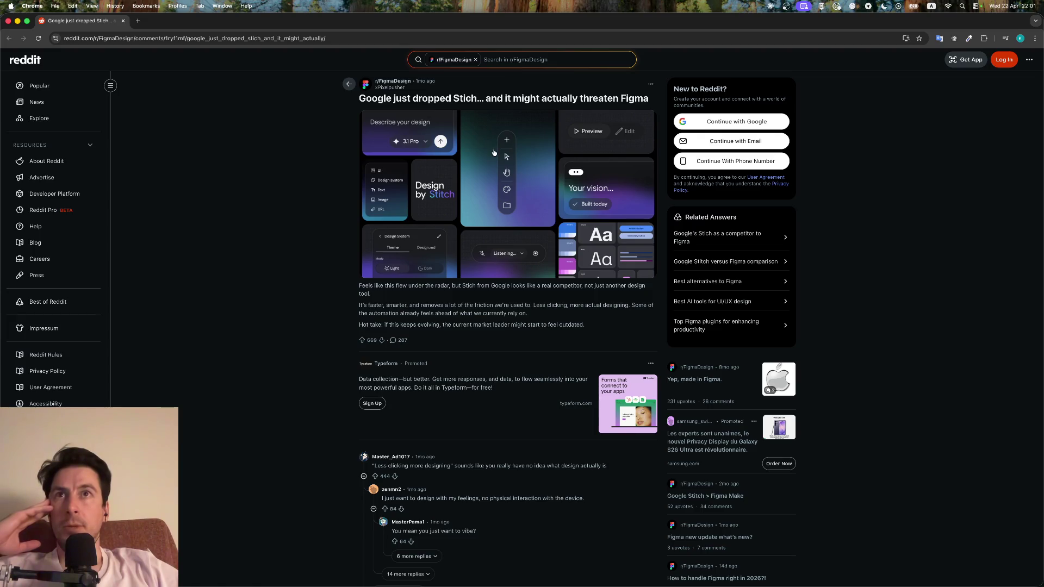
scroll(495, 153, "down", 3)
scroll(427, 369, "up", 4)
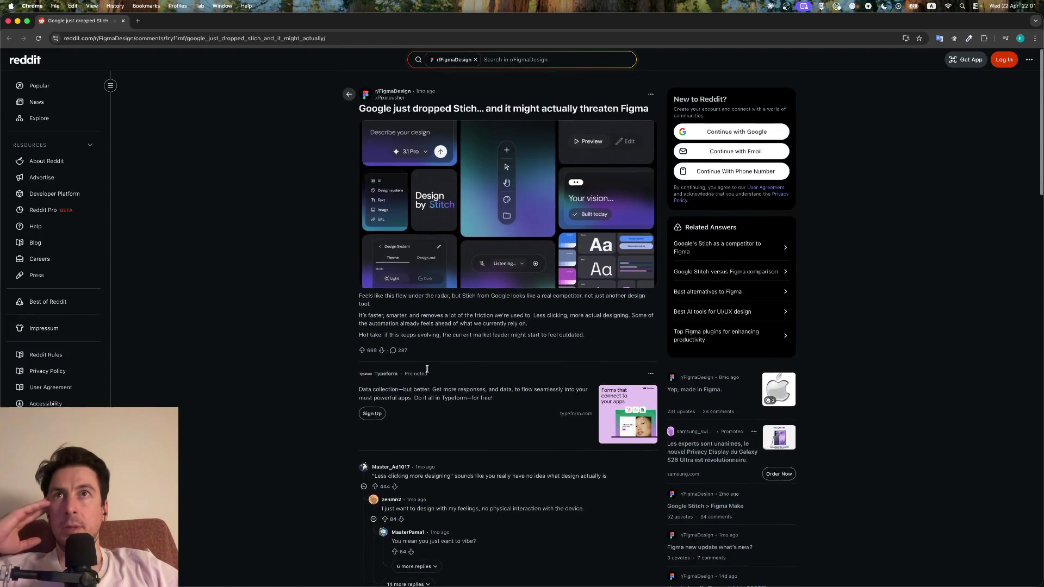
scroll(427, 369, "down", 1)
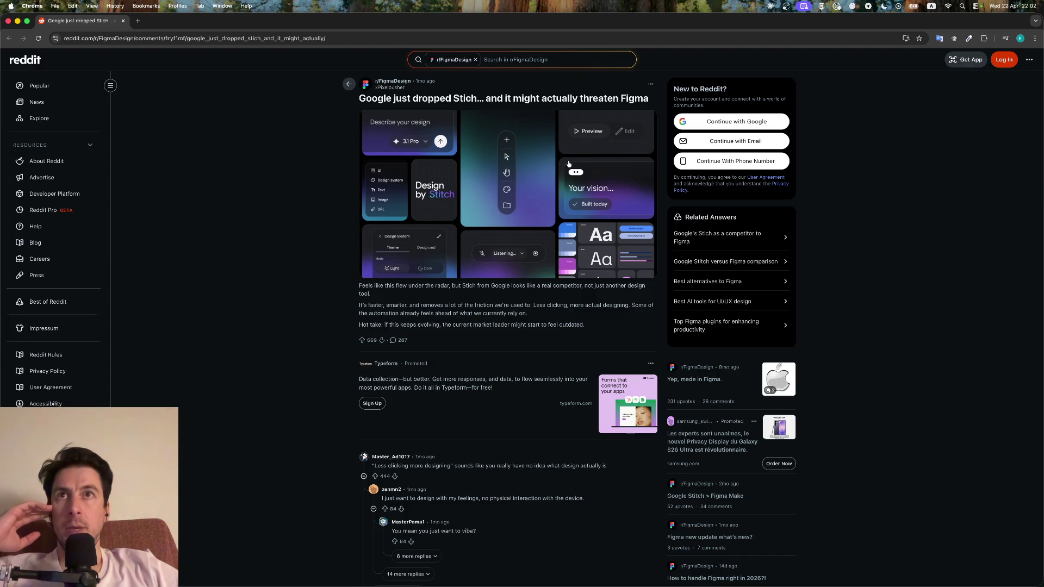
scroll(447, 363, "down", 3)
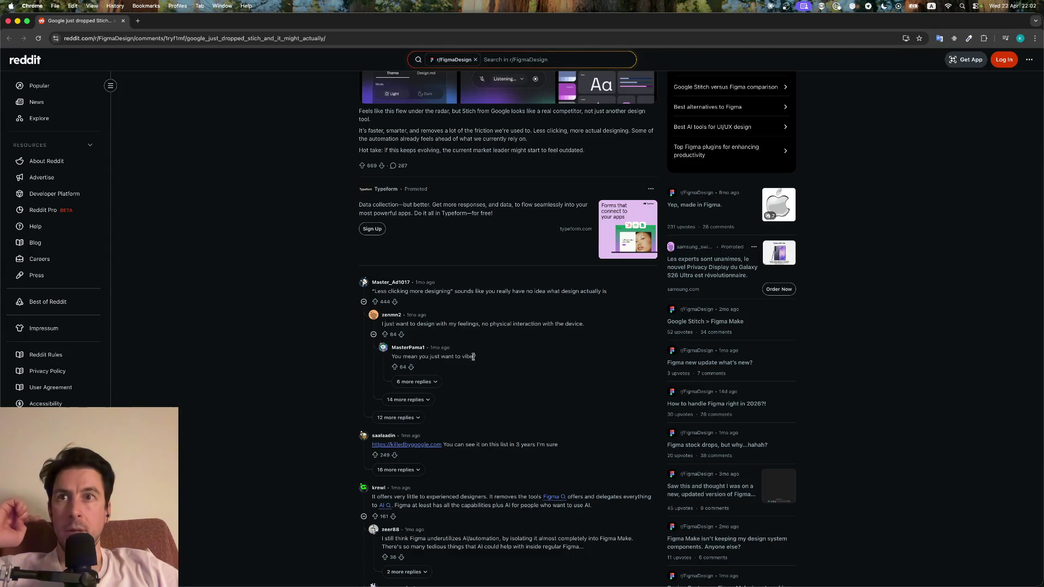
scroll(473, 359, "down", 2)
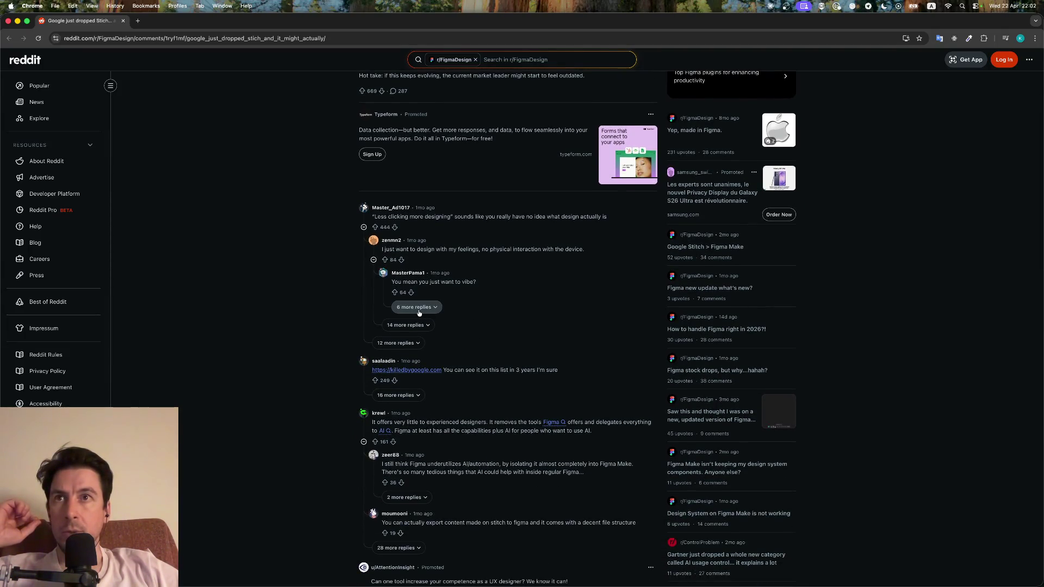
left_click(419, 307)
scroll(457, 374, "down", 2)
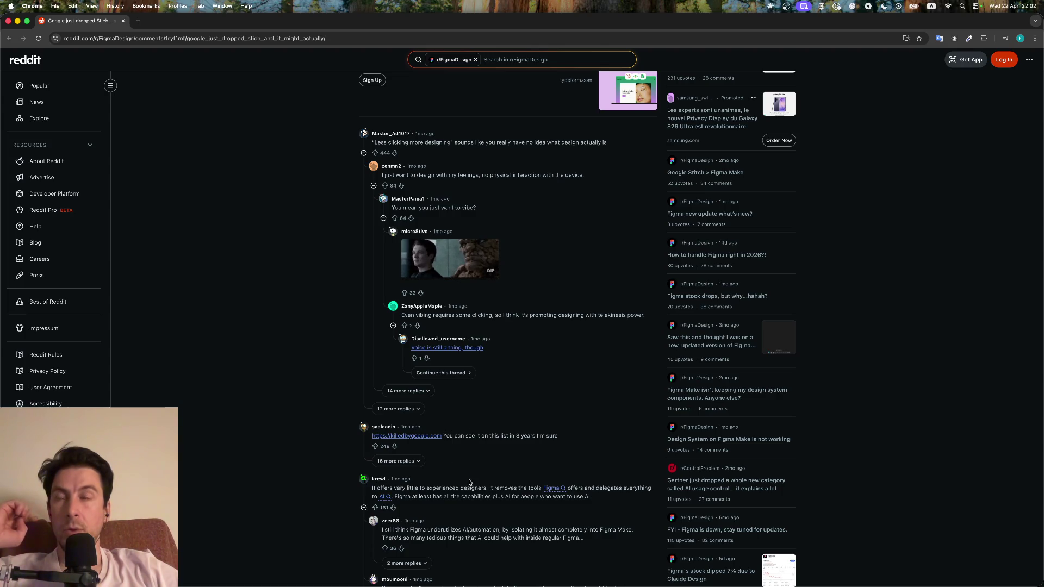
scroll(470, 483, "down", 3)
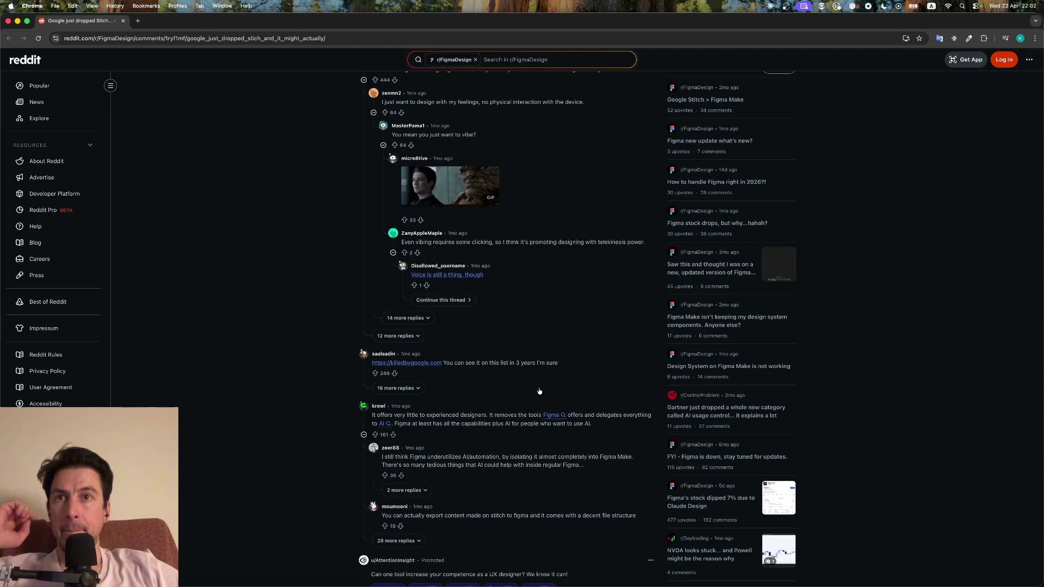
scroll(539, 392, "down", 3)
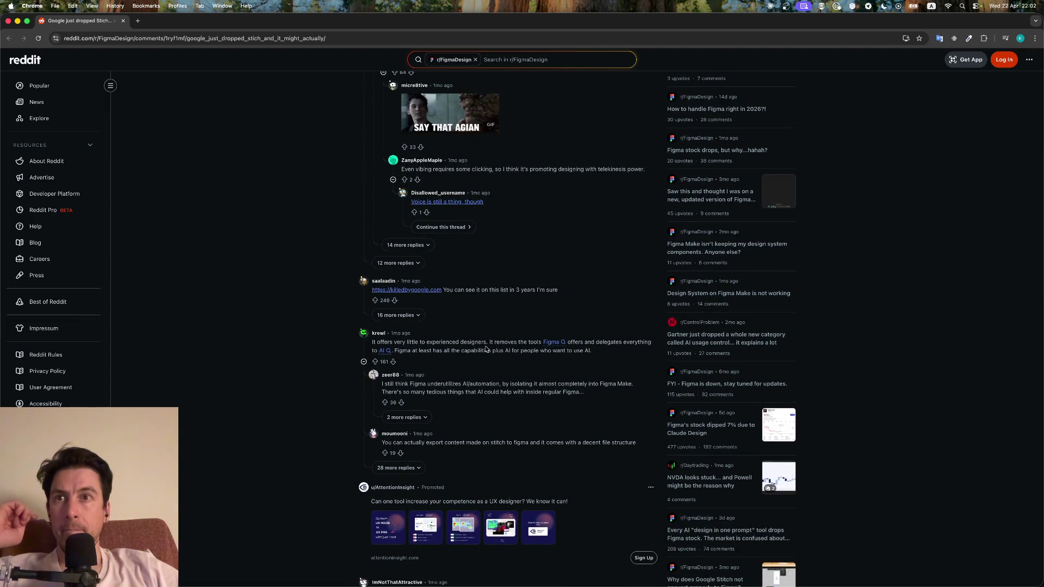
scroll(484, 343, "down", 5)
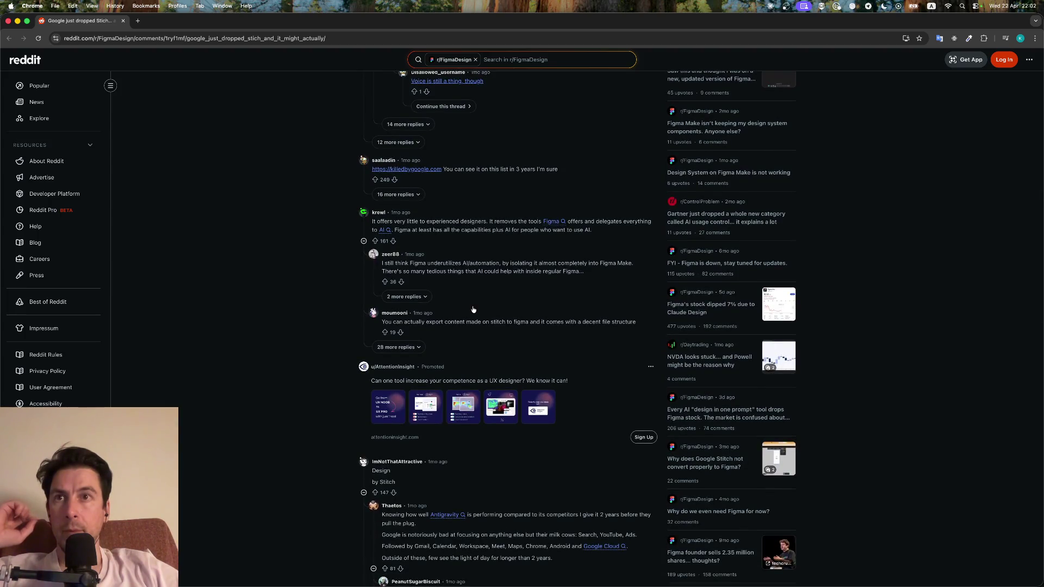
scroll(473, 309, "down", 5)
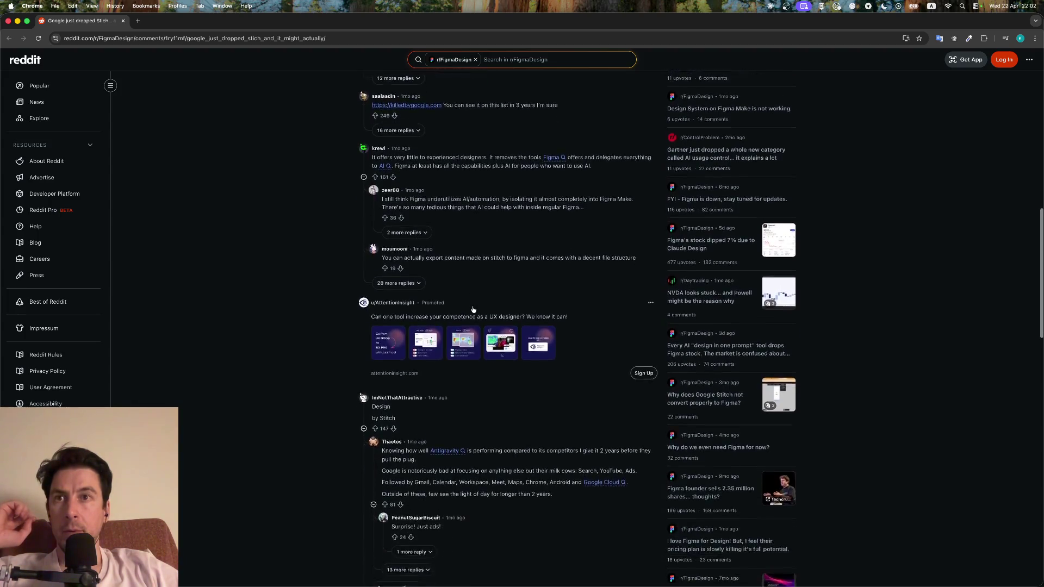
scroll(467, 340, "down", 2)
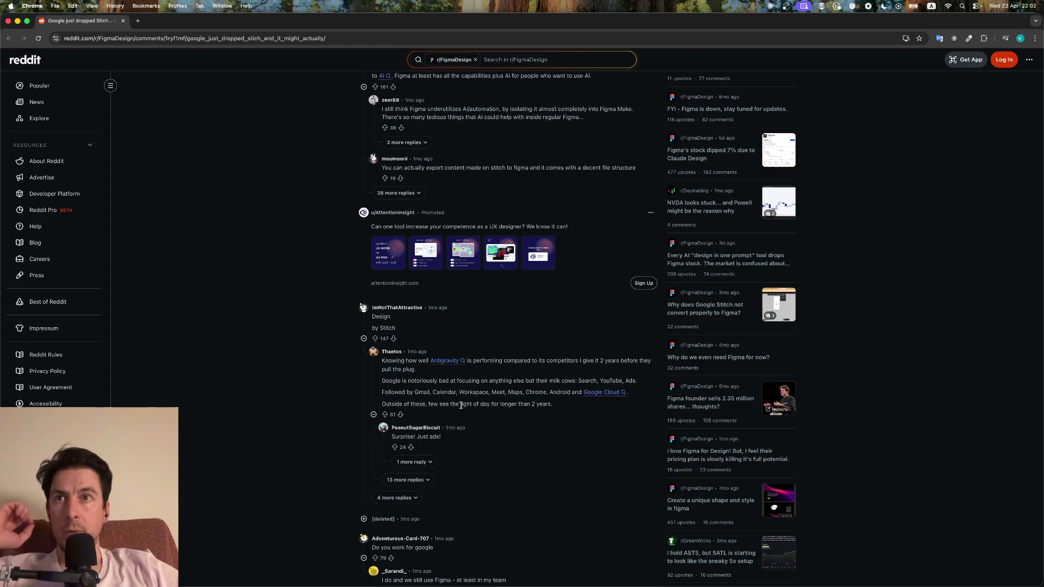
scroll(461, 405, "down", 3)
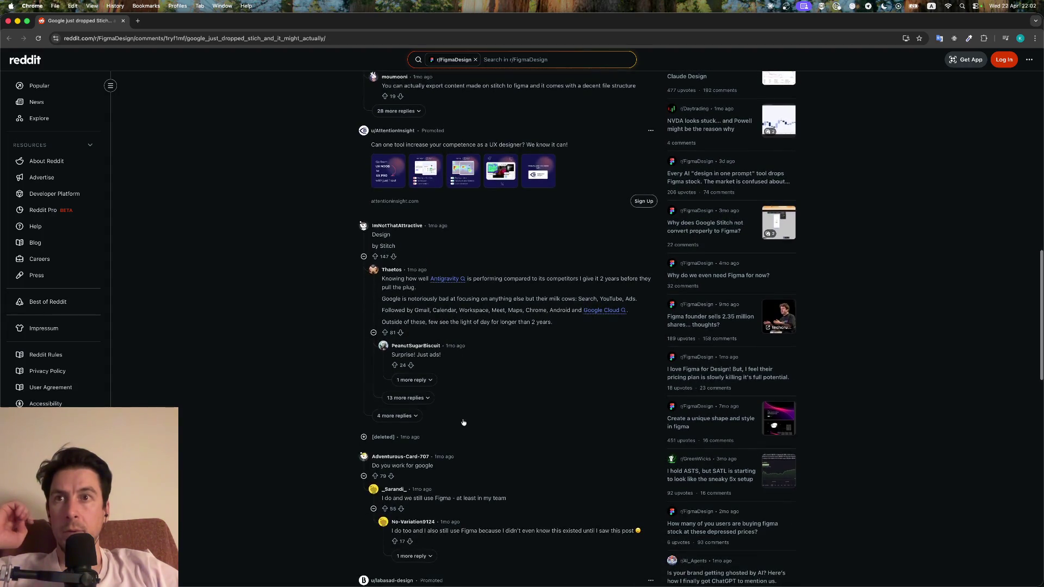
scroll(465, 424, "down", 3)
scroll(466, 429, "down", 3)
scroll(466, 430, "down", 3)
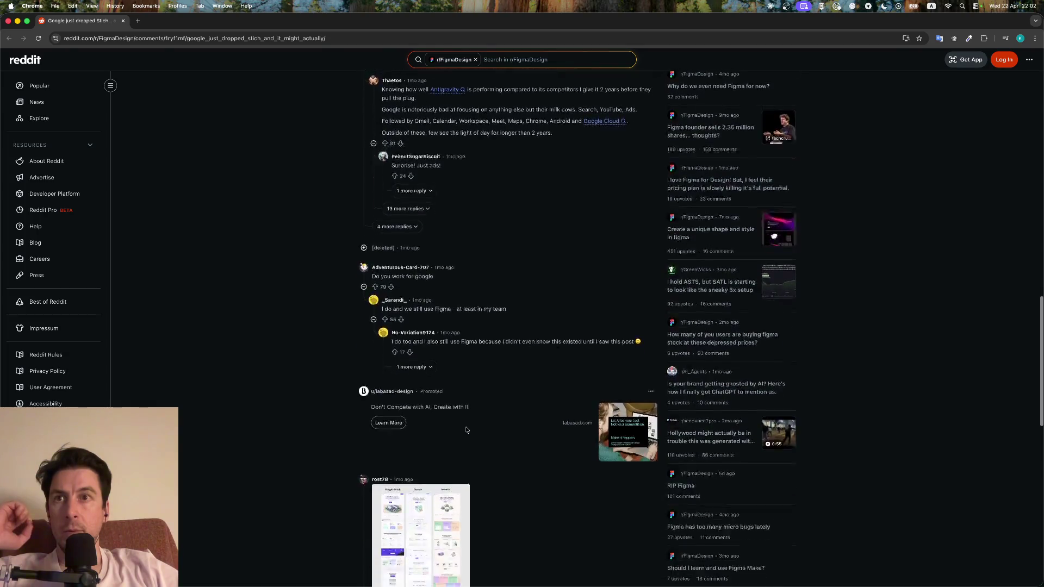
scroll(466, 430, "down", 3)
scroll(466, 431, "down", 4)
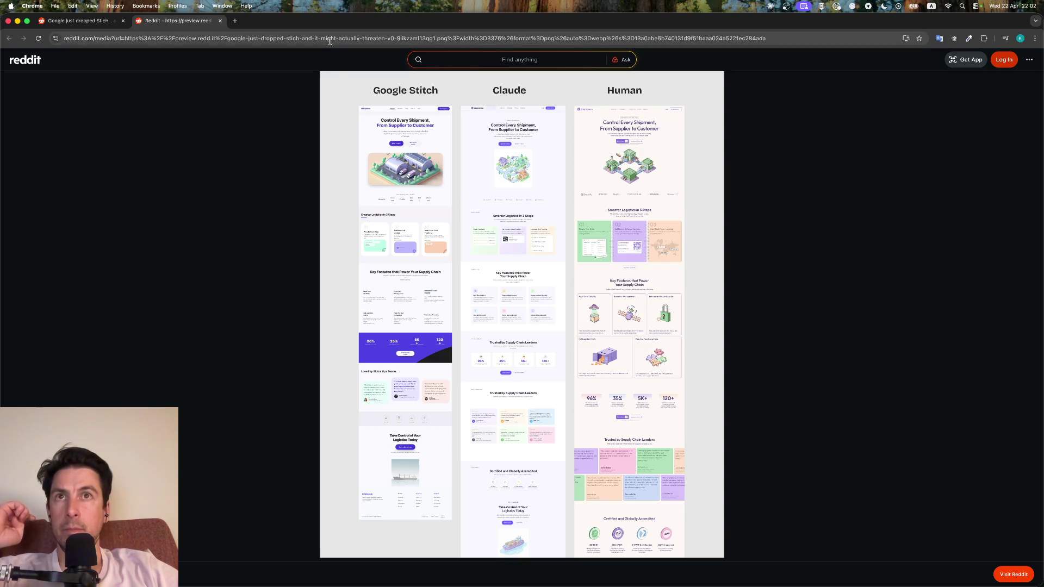
left_click(220, 21)
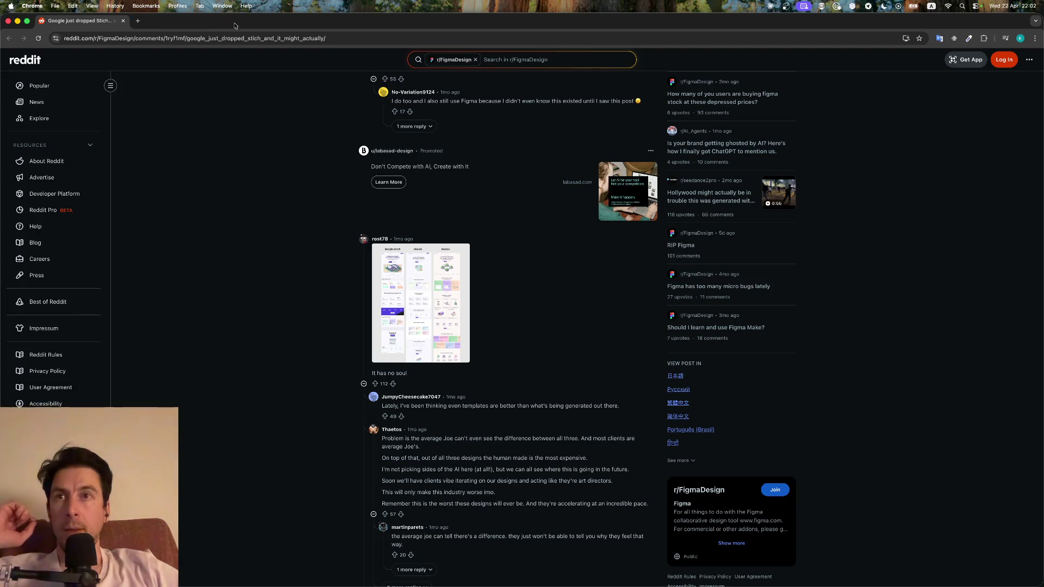
scroll(478, 196, "down", 2)
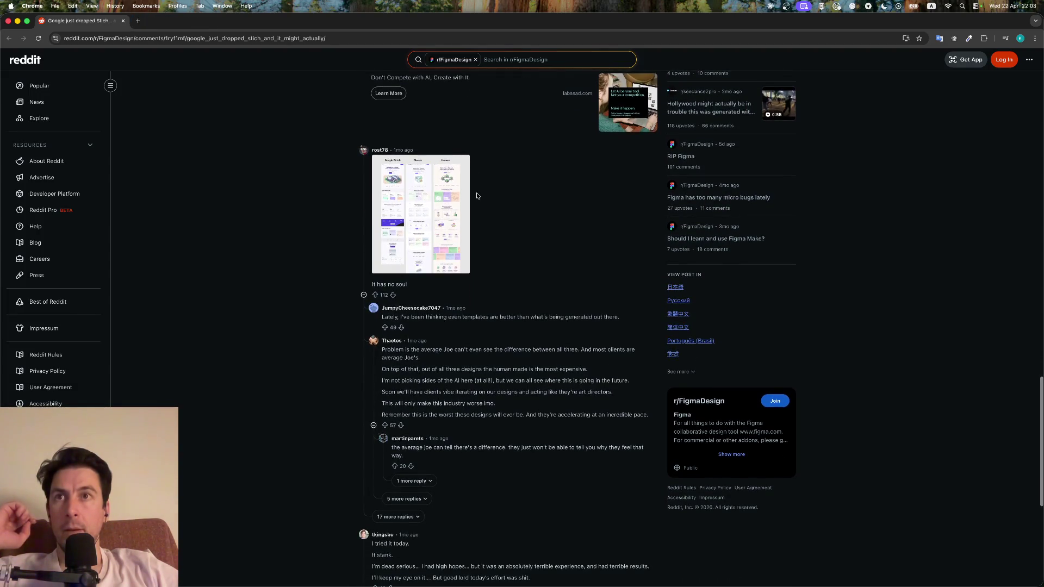
scroll(478, 197, "down", 5)
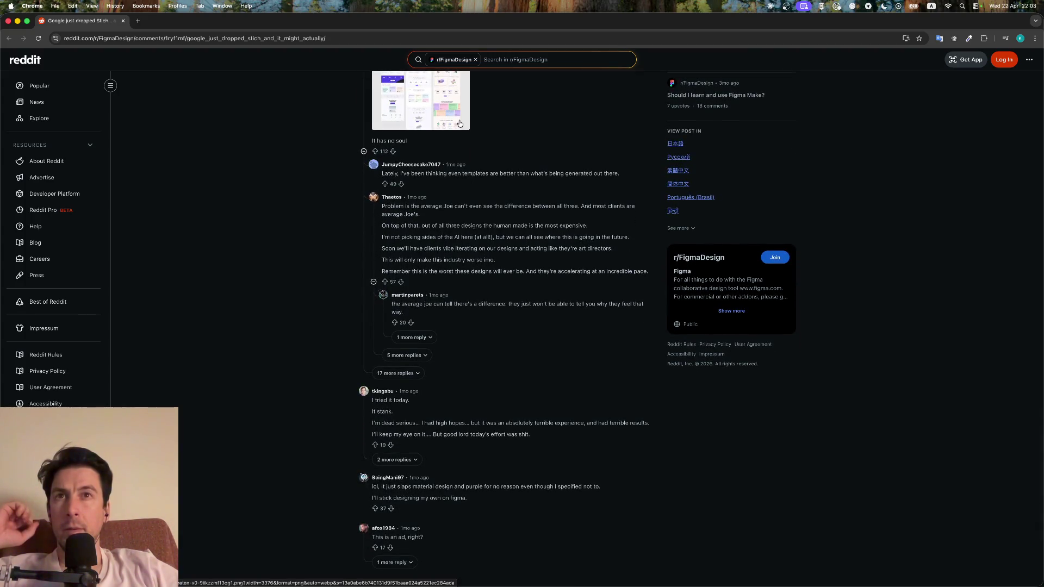
scroll(459, 124, "down", 3)
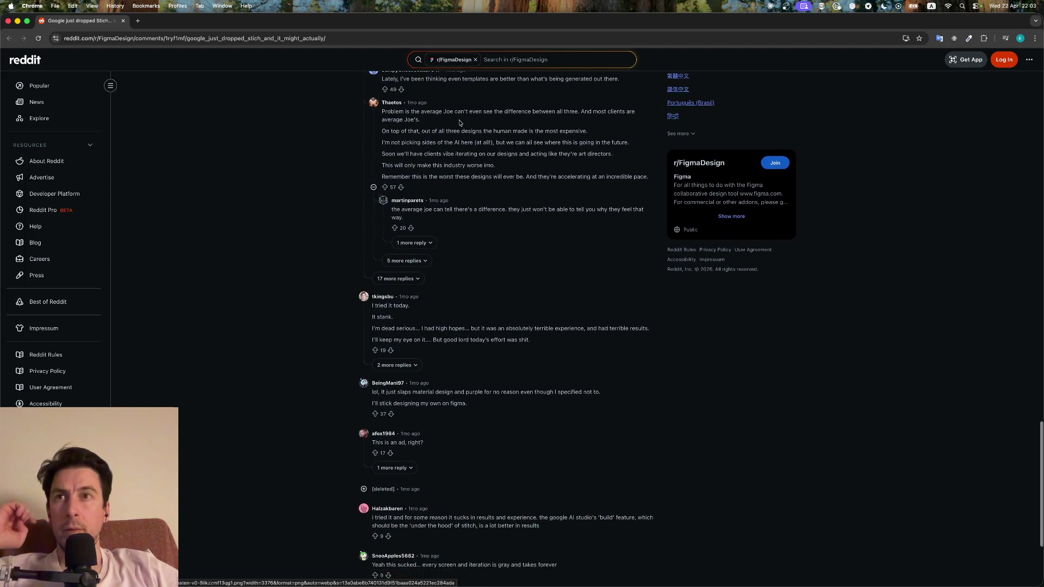
scroll(459, 123, "down", 1)
scroll(459, 120, "down", 5)
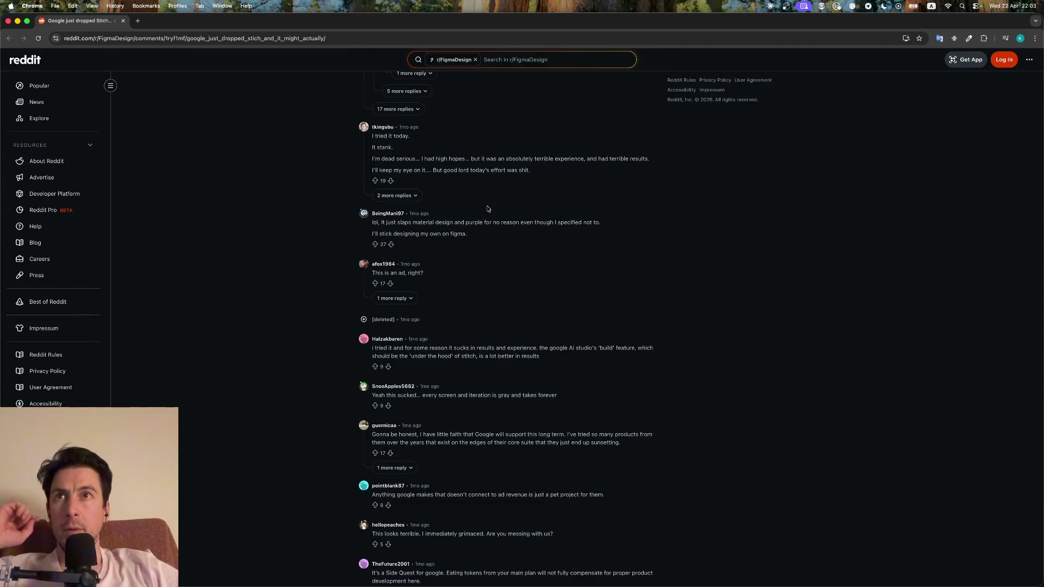
scroll(489, 209, "down", 2)
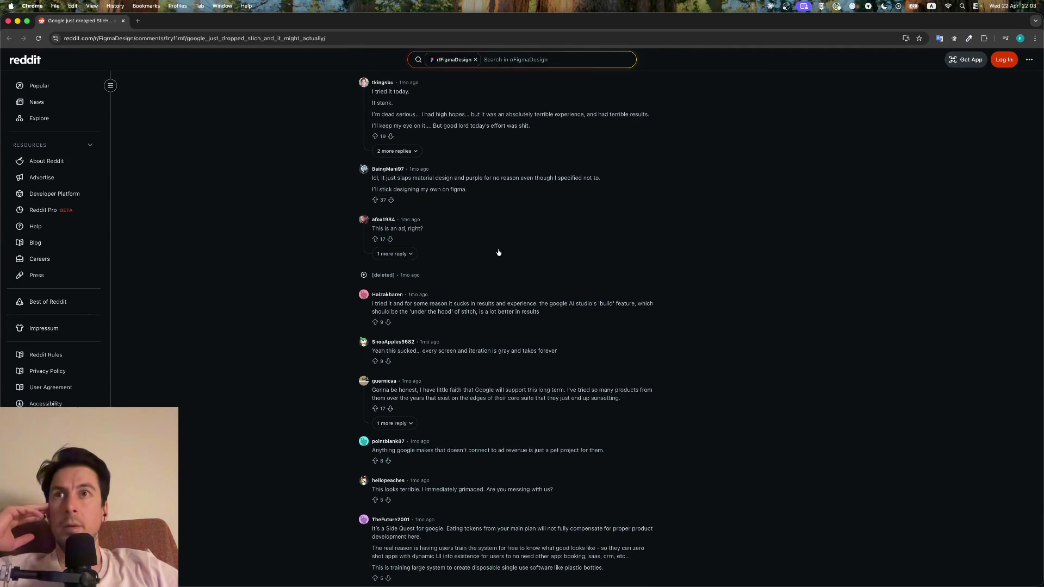
scroll(499, 252, "down", 2)
scroll(499, 253, "down", 2)
scroll(498, 251, "down", 1)
scroll(498, 251, "down", 3)
scroll(498, 251, "down", 3)
scroll(498, 249, "down", 3)
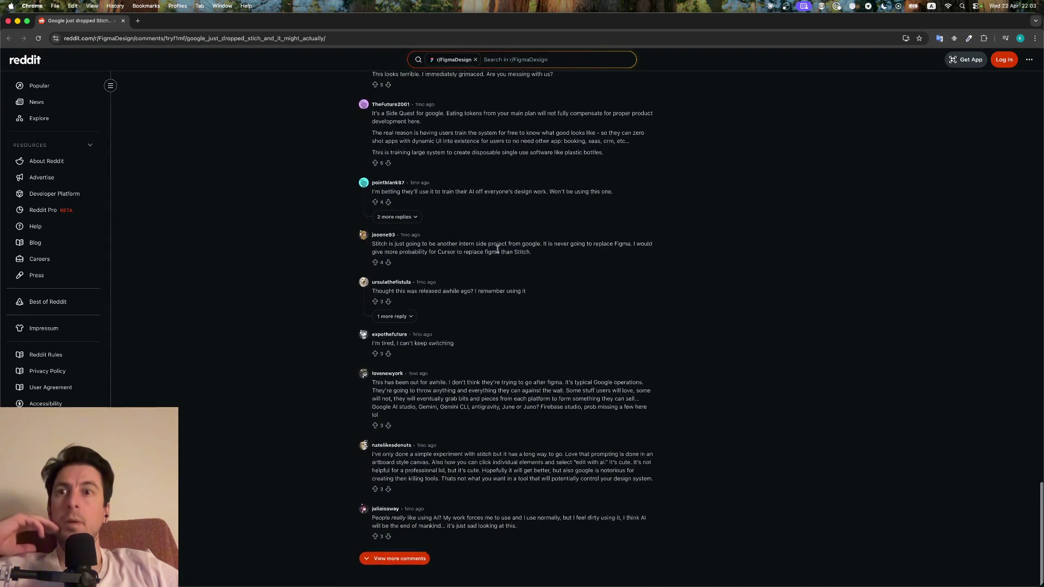
left_click(123, 20)
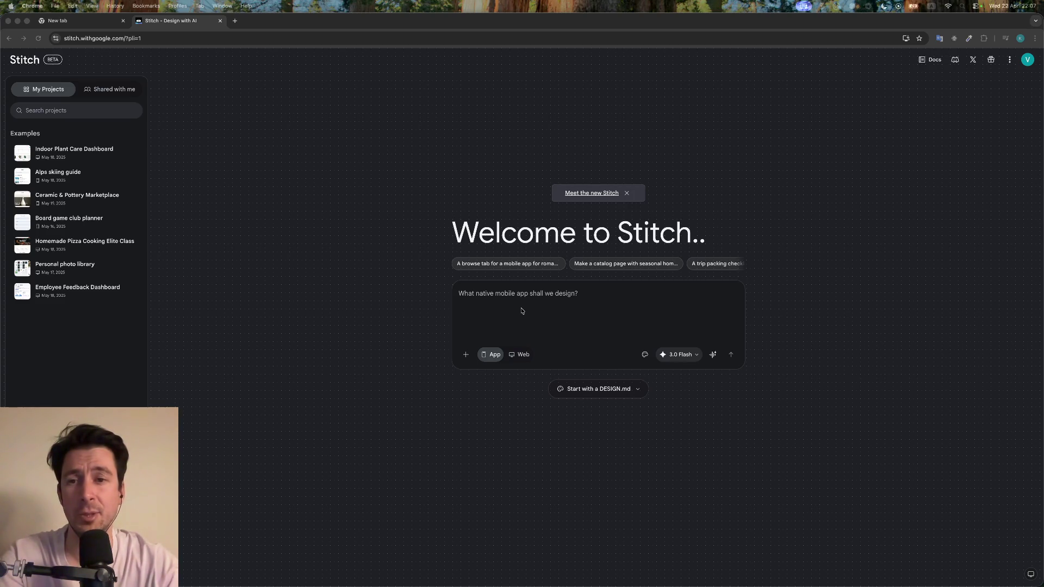
Close the 'Meet the new Stitch' banner and check, then close, the prompt's + attachment menu
left_click(627, 192)
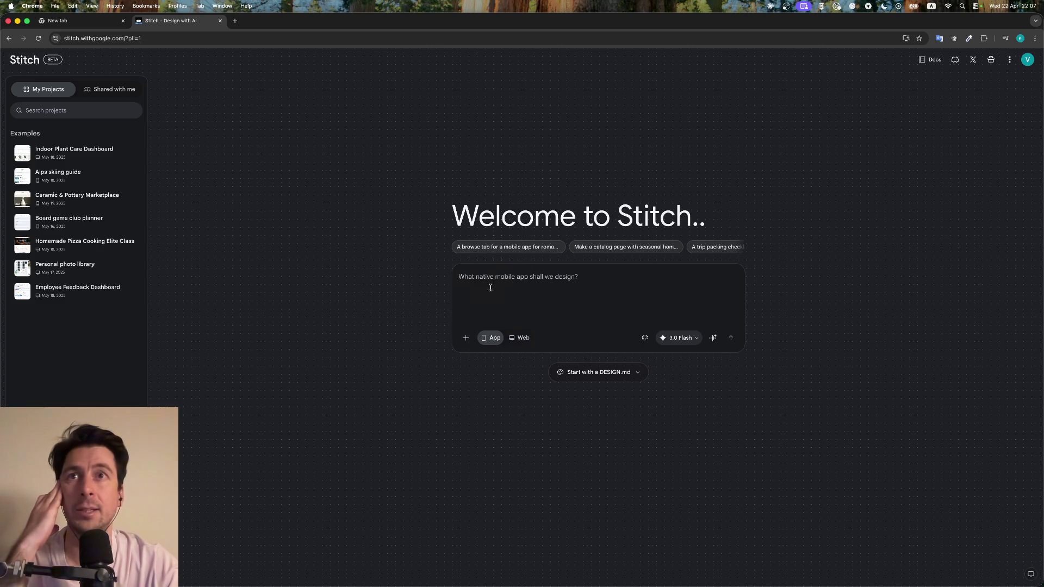
left_click(466, 338)
left_click(610, 300)
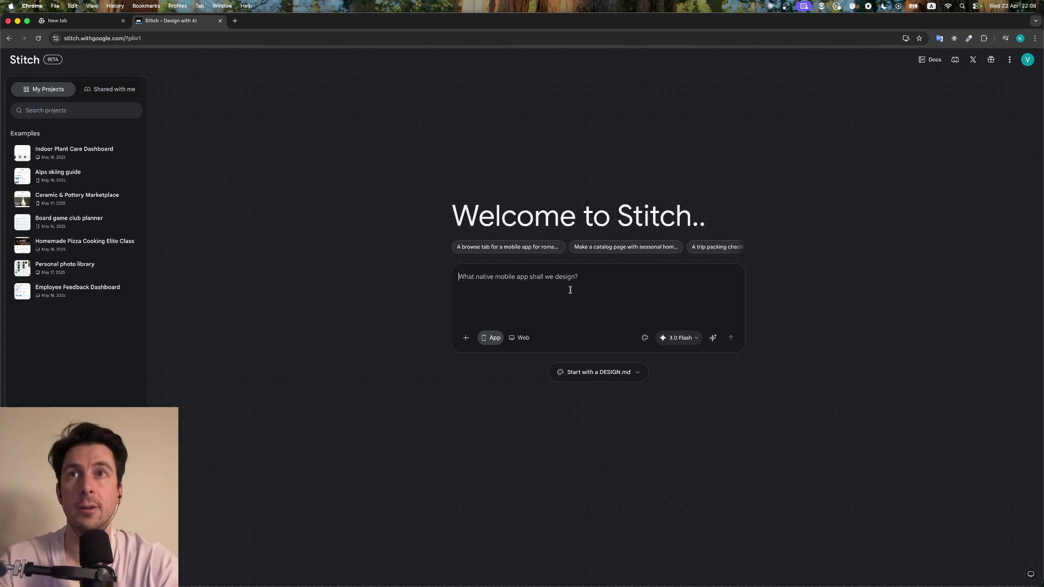
Submit a Ukrainian prompt, 'дай мені чіткий формат запиту до тебе…', asking for an ideal request format
type("t")
key("BackSpace")
key("ctrl+space")
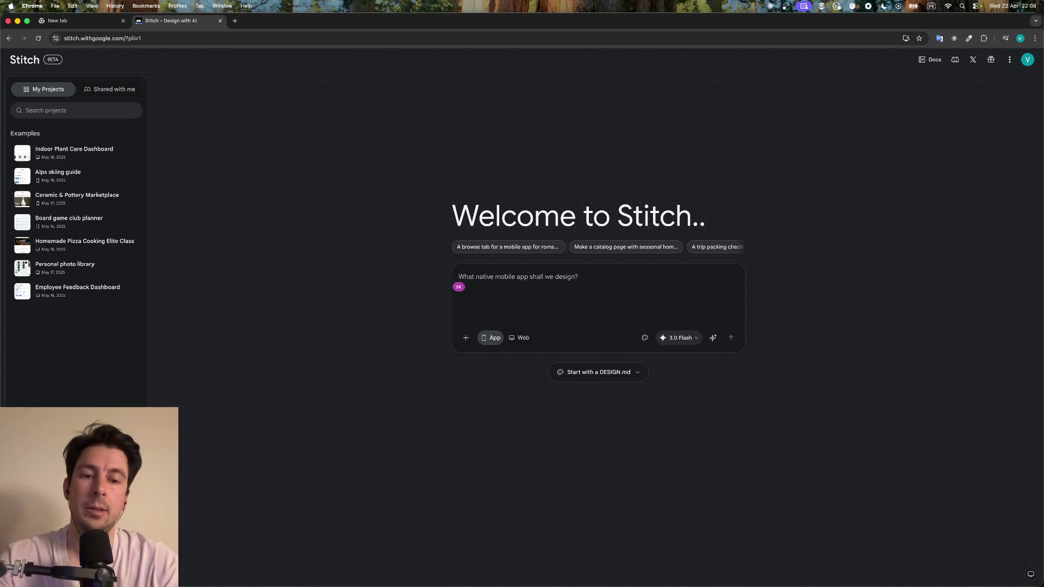
type("порадь як краще до тебе")
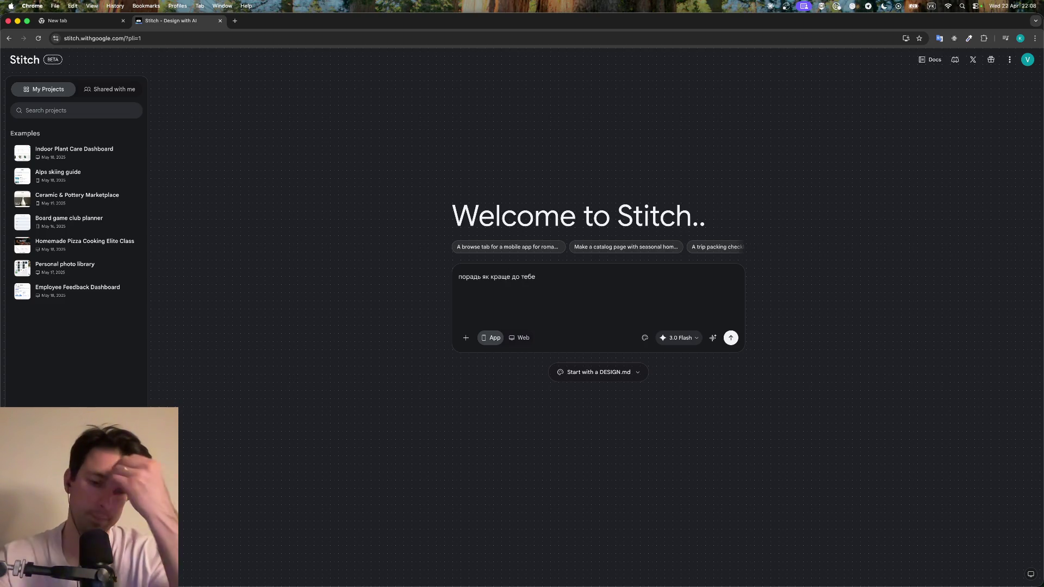
type("написати")
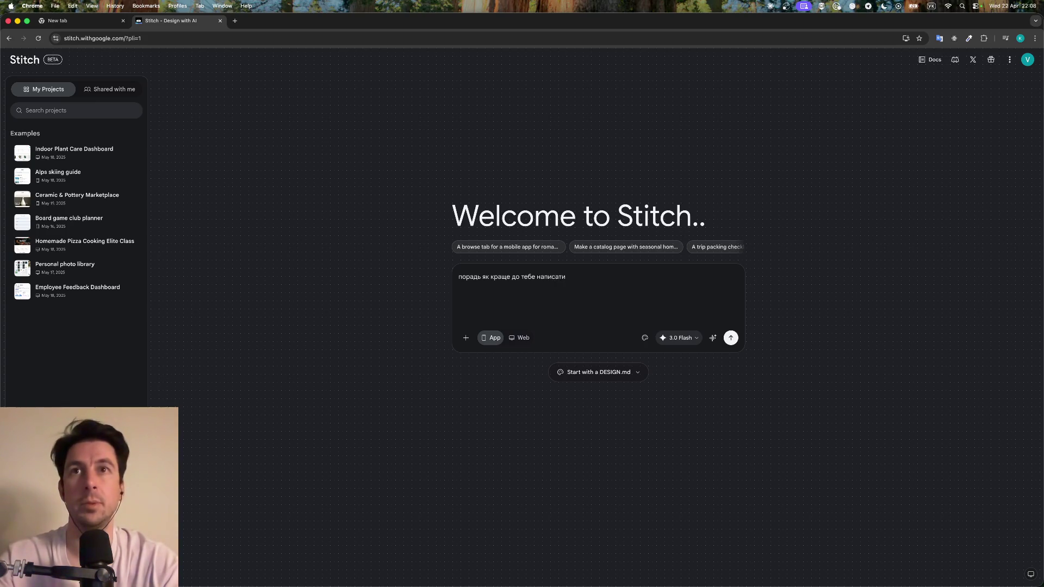
key("super+a")
key("BackSpace")
type("порадь як краще")
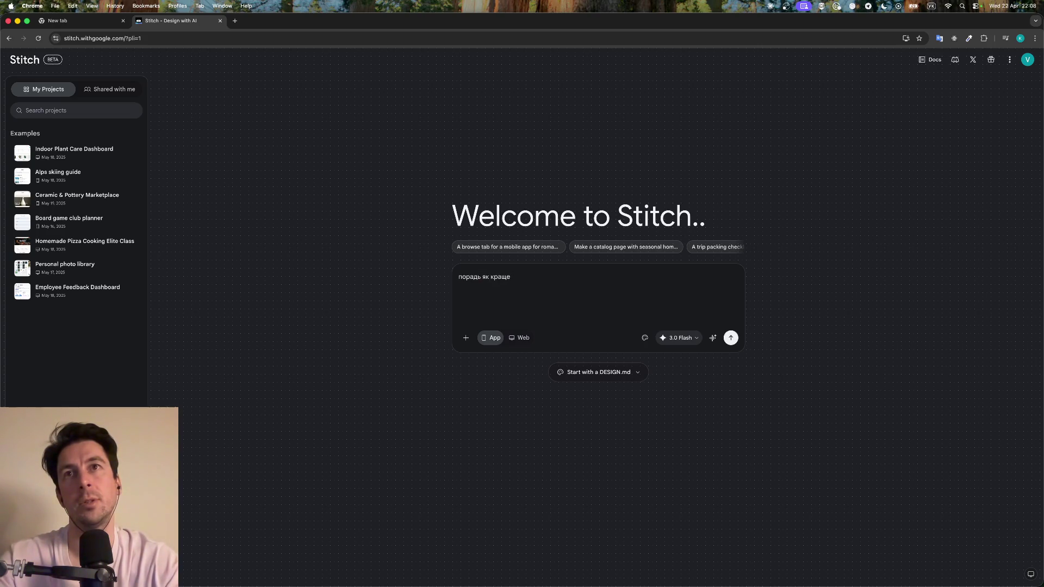
key("super+a")
key("BackSpace")
type("дай мені")
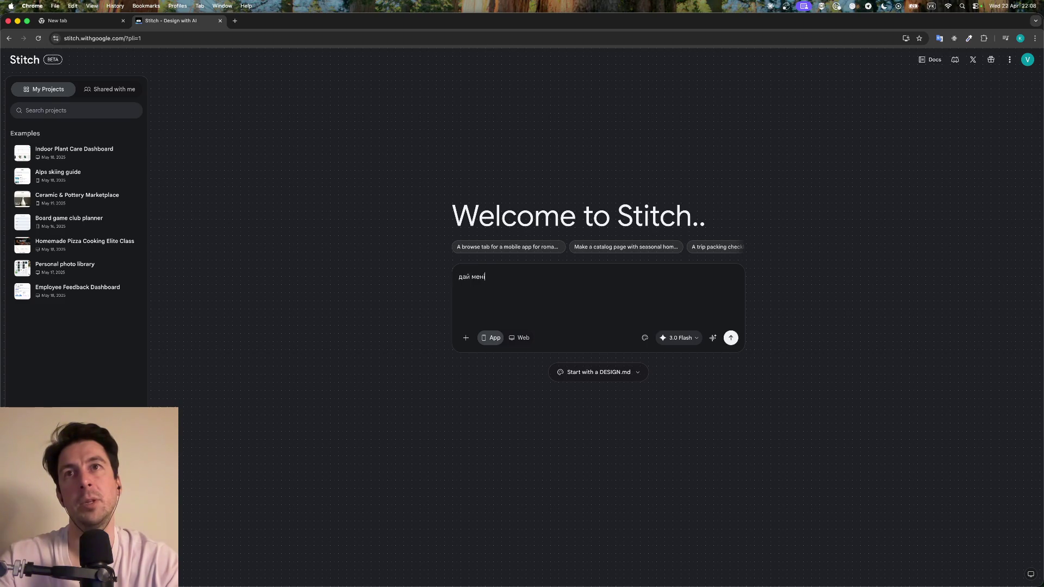
type(" чіткий")
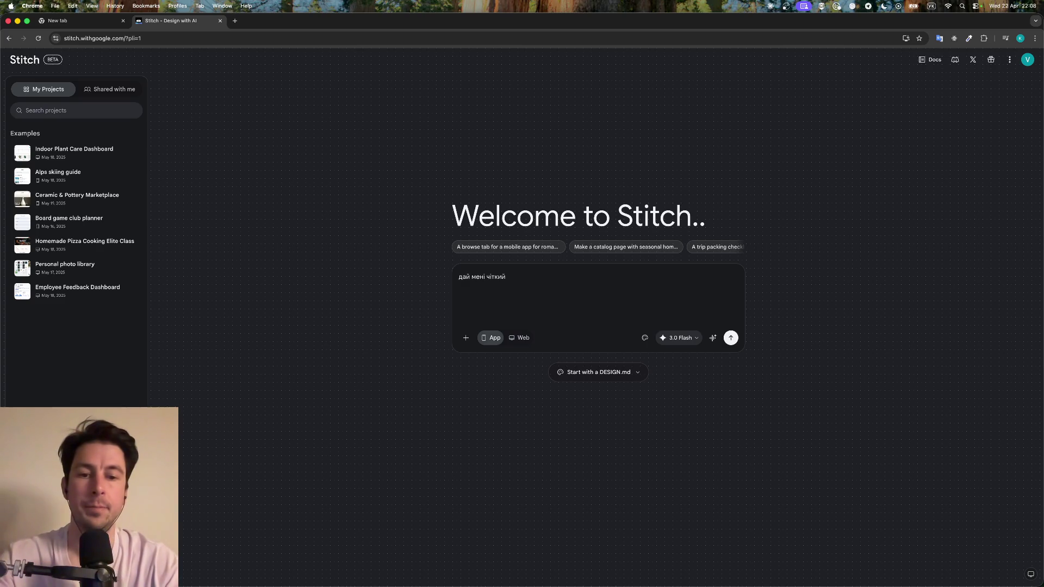
type("формат за")
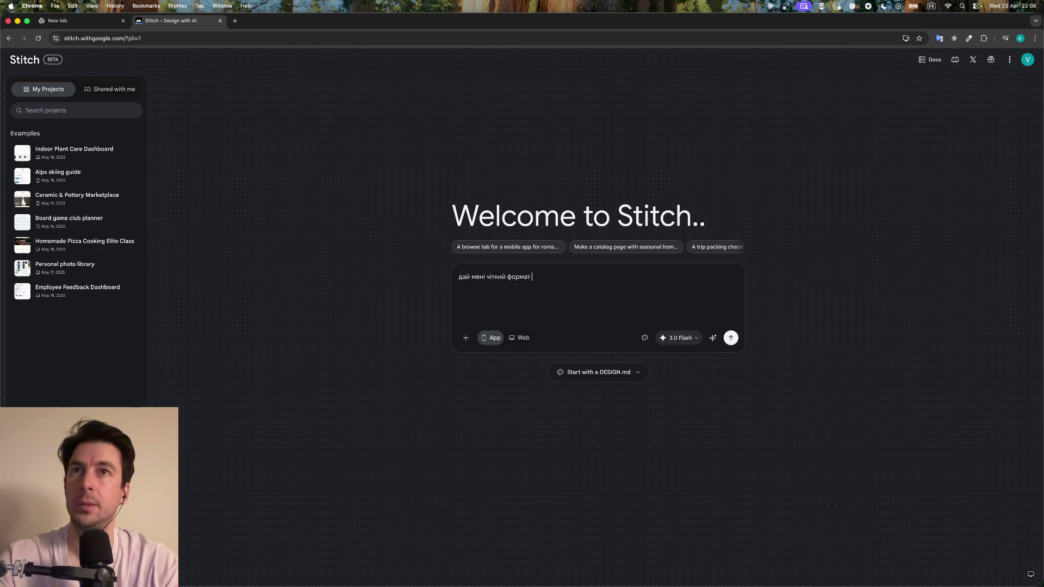
type("питу")
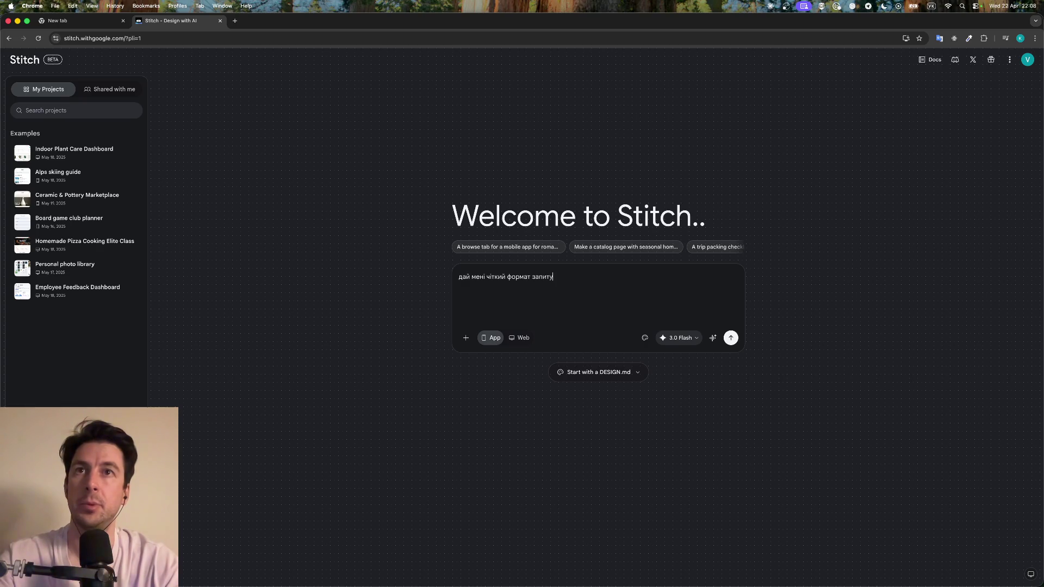
type(" до тебе, шоб ти згенер")
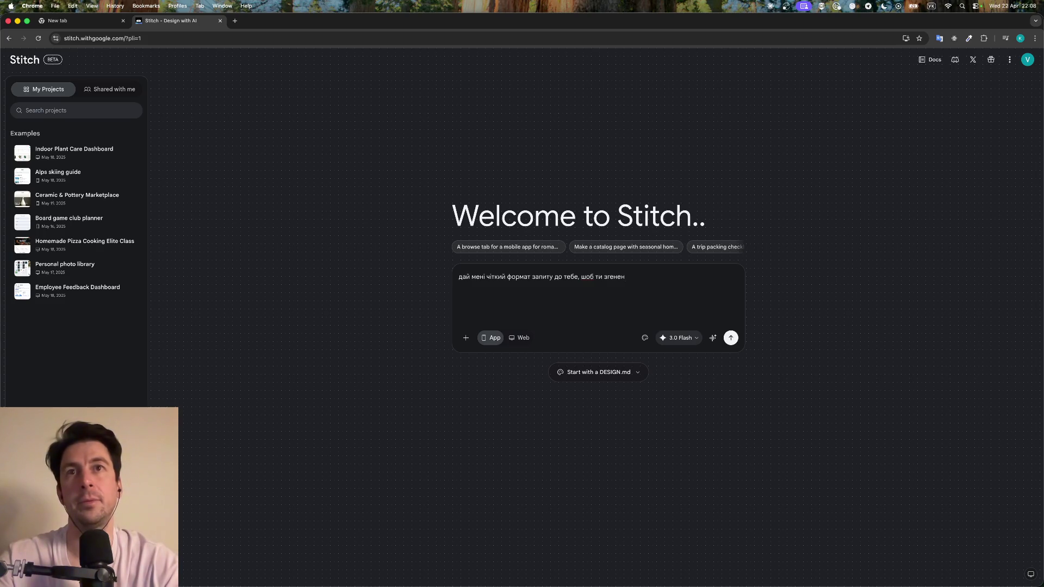
type("ив")
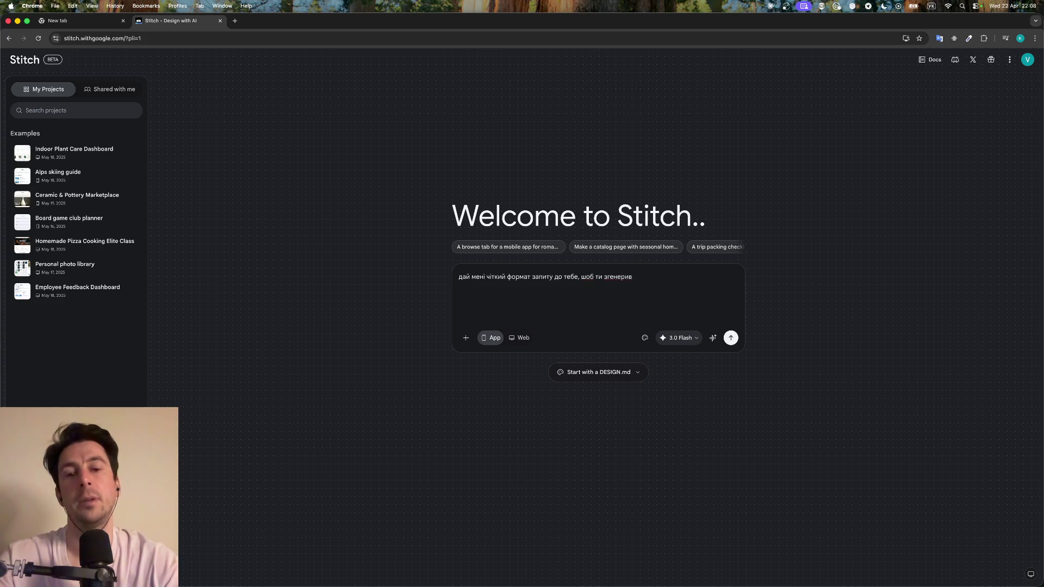
type(" дизайн, який максимально відповідатиме")
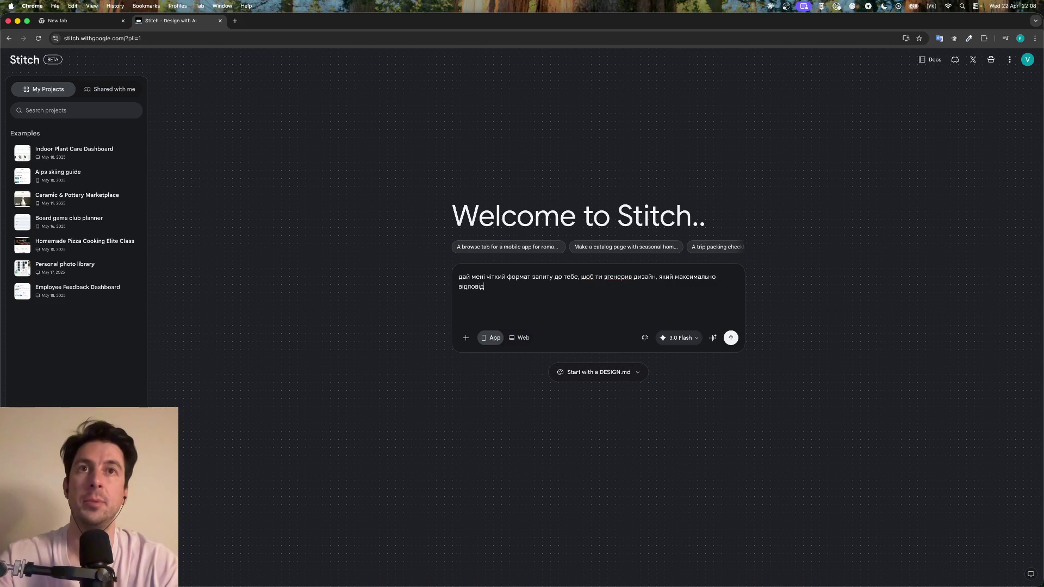
type(" моєму з")
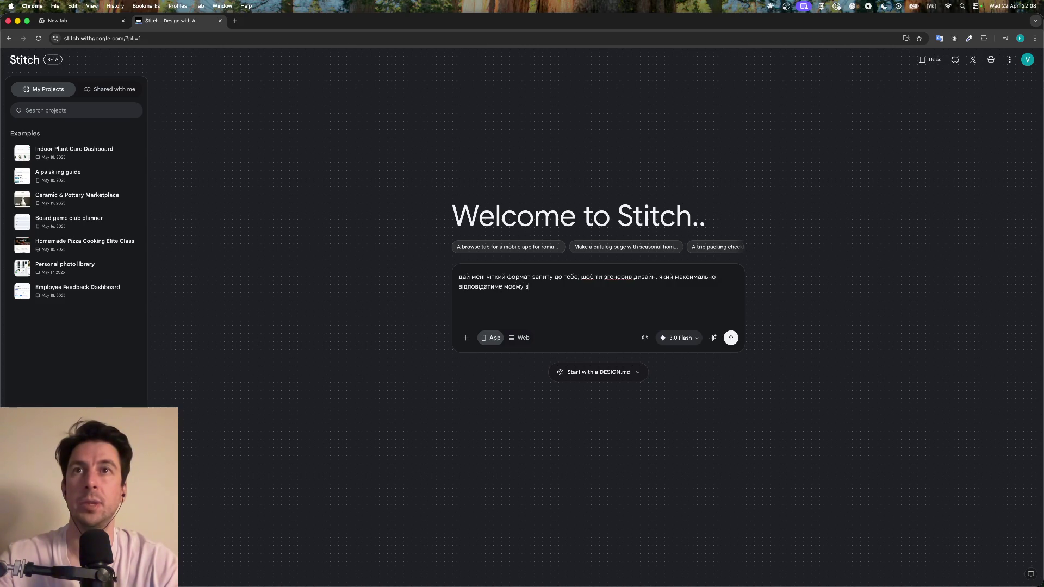
type("апиту.")
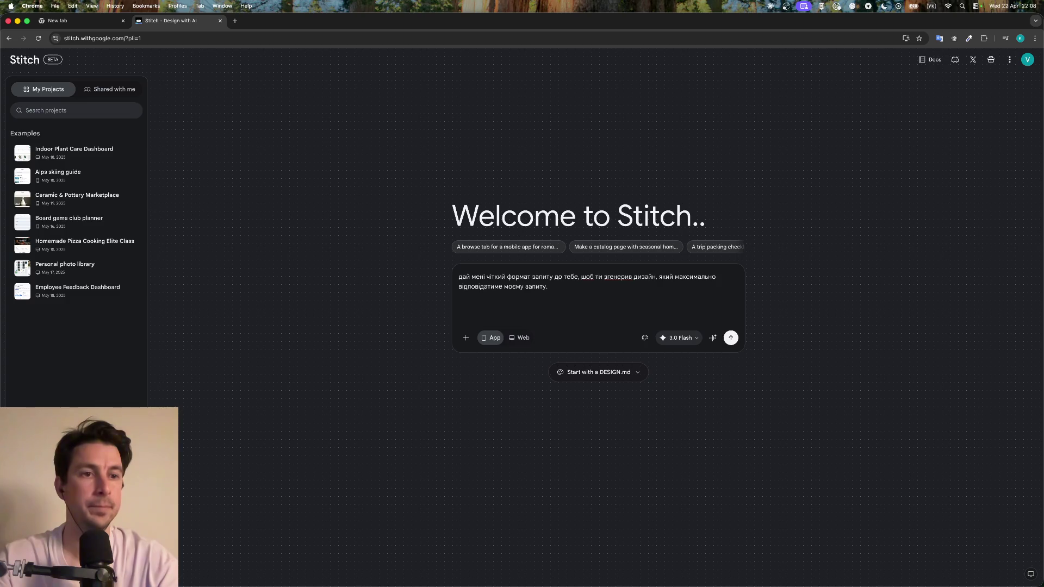
key("Return")
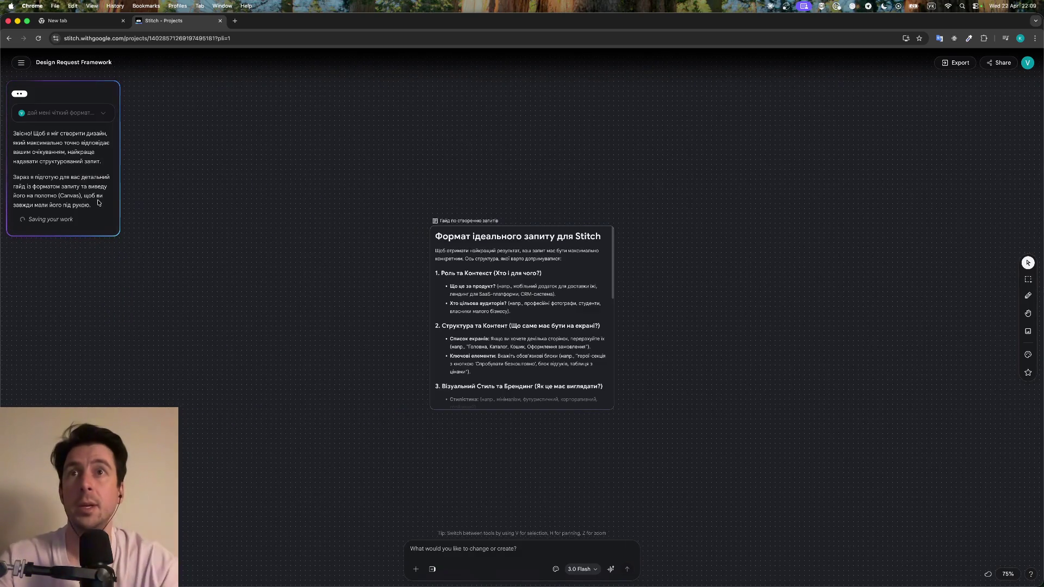
Select the 'Формат ідеального запиту для Stitch' guide card and drag it larger to show the full guide
scroll(547, 287, "down", 5)
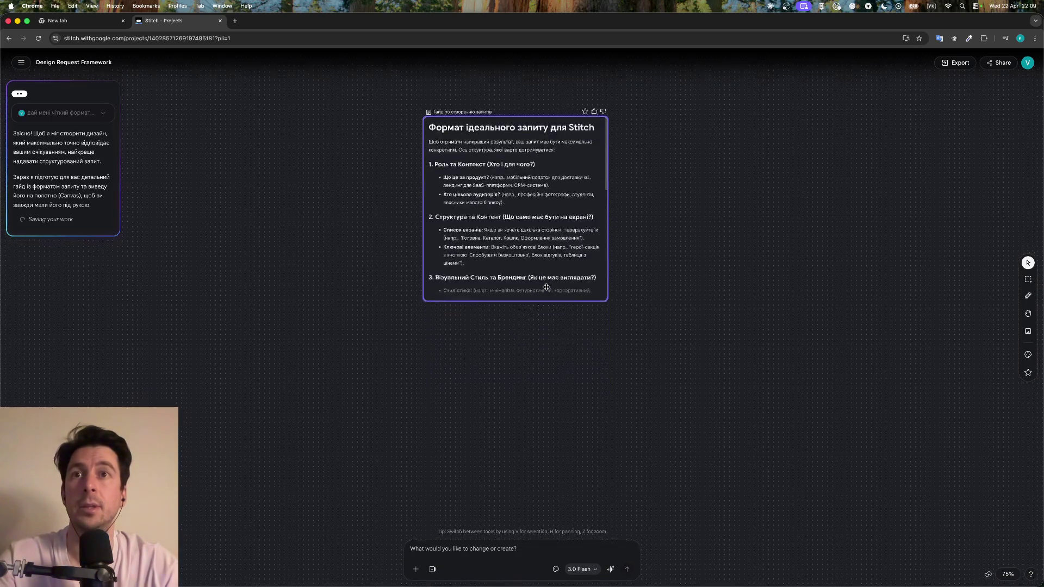
scroll(552, 245, "up", 3)
left_click(613, 327)
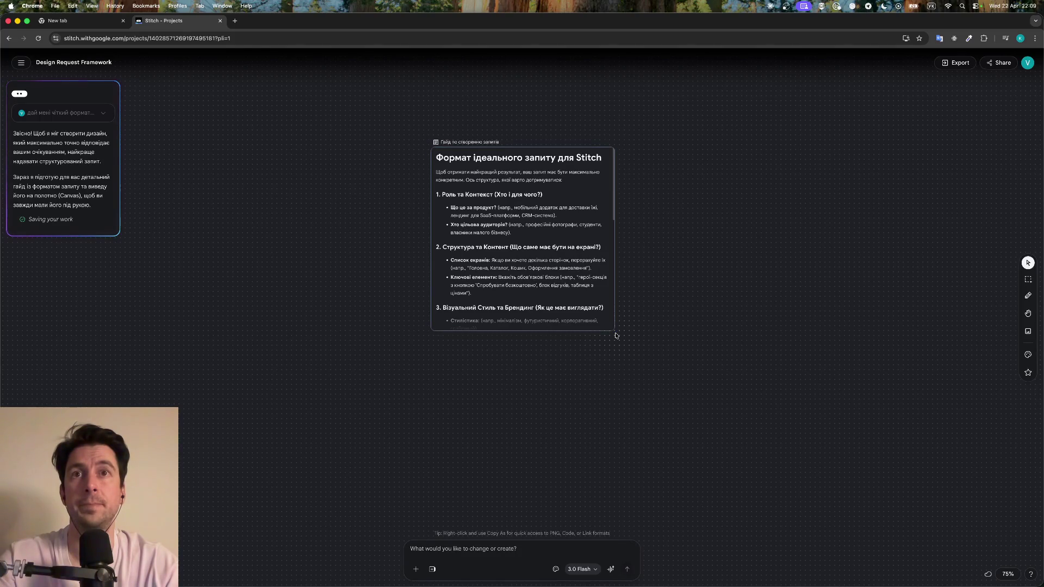
left_click_drag(616, 335, 621, 340)
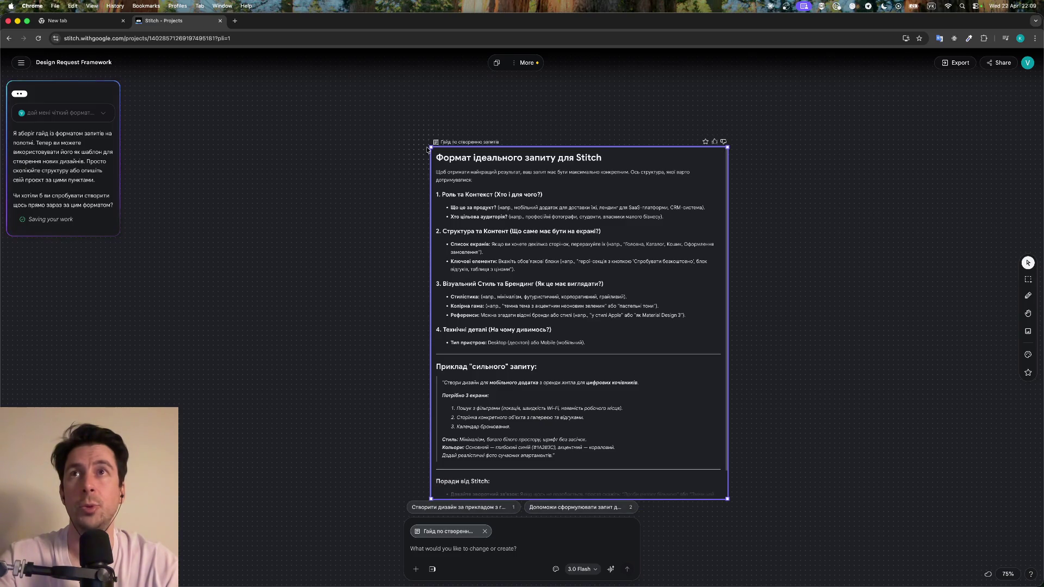
mouse_move(429, 149)
left_mouse_down()
mouse_move(327, 71)
mouse_move(305, 75)
left_mouse_up()
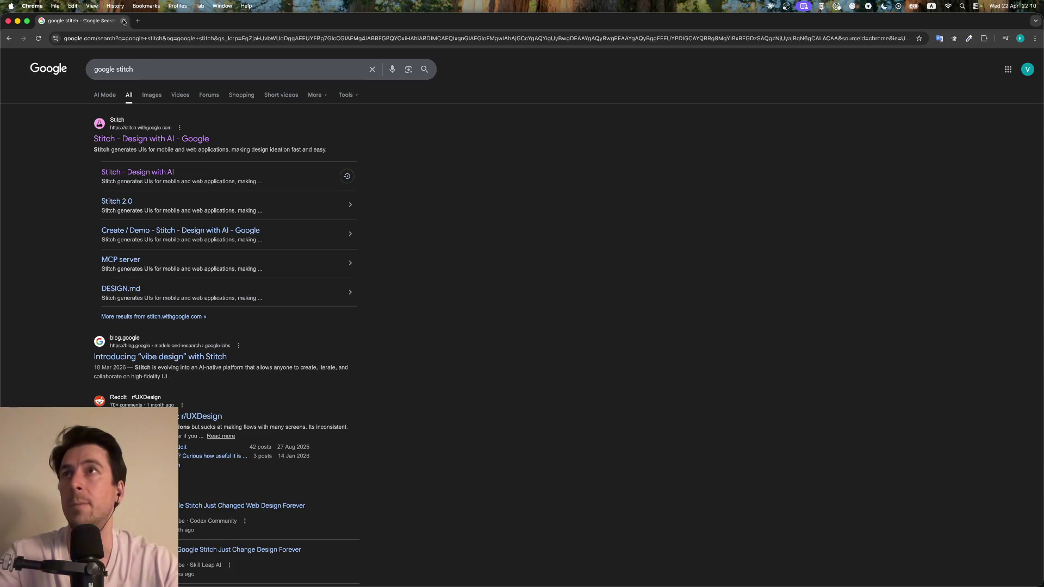
Close the separate Google search window to get back to the Stitch project
left_click(123, 21)
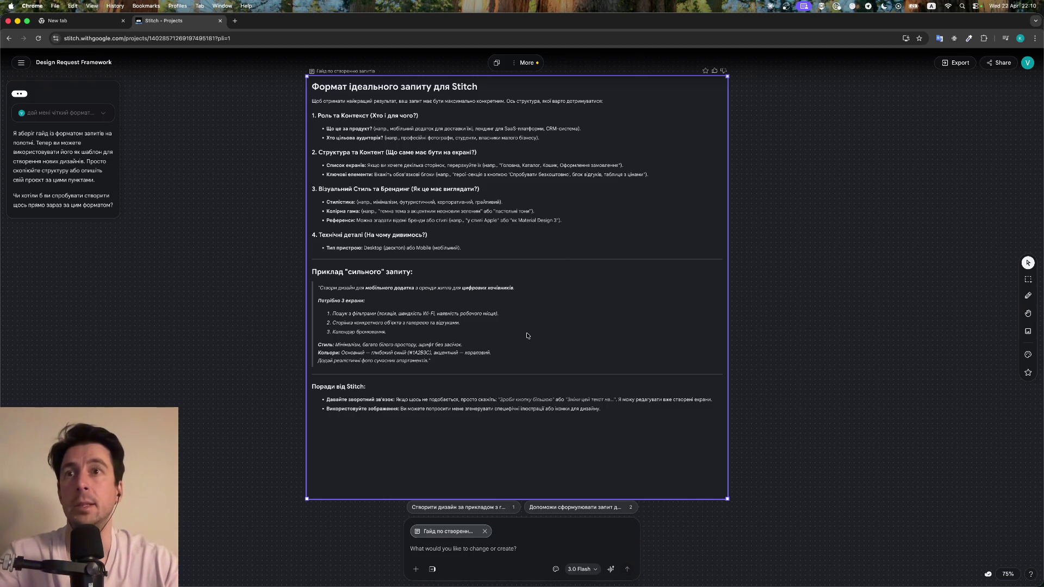
Select all the Design Request Framework guide card's text, then clear the selection
scroll(451, 216, "up", 1)
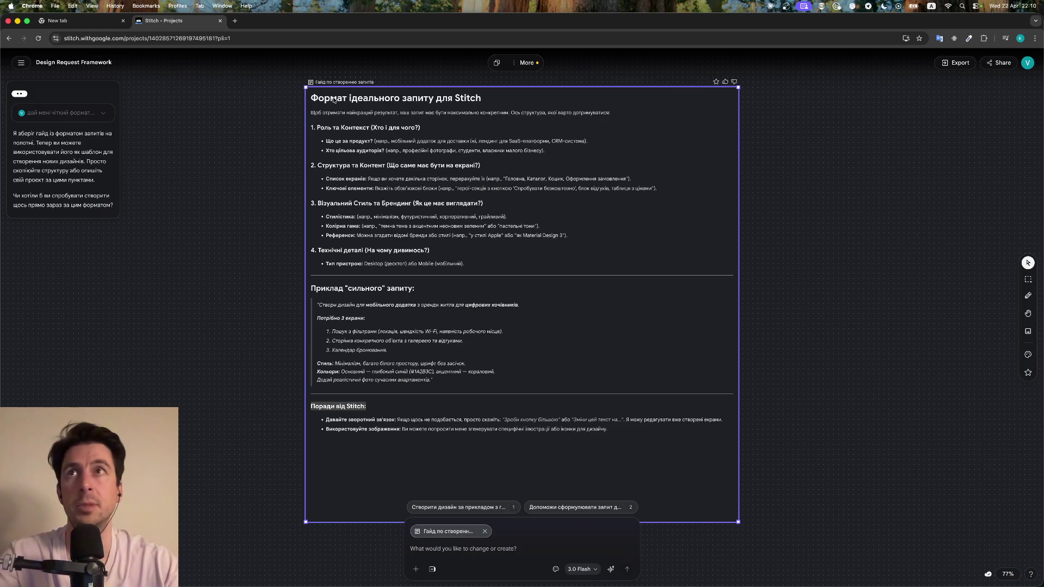
left_click(406, 165)
key("super+a")
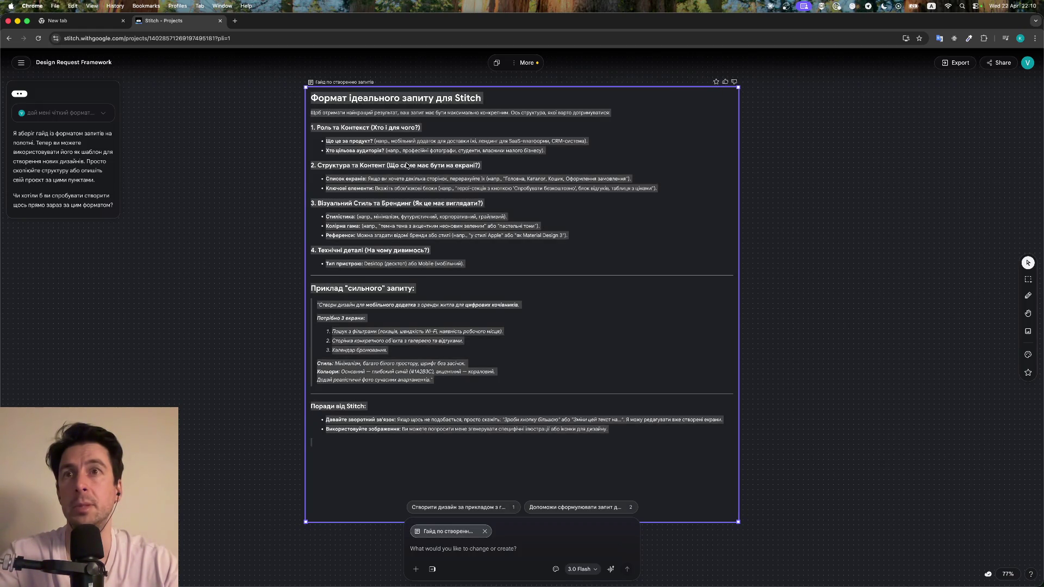
left_click(439, 245)
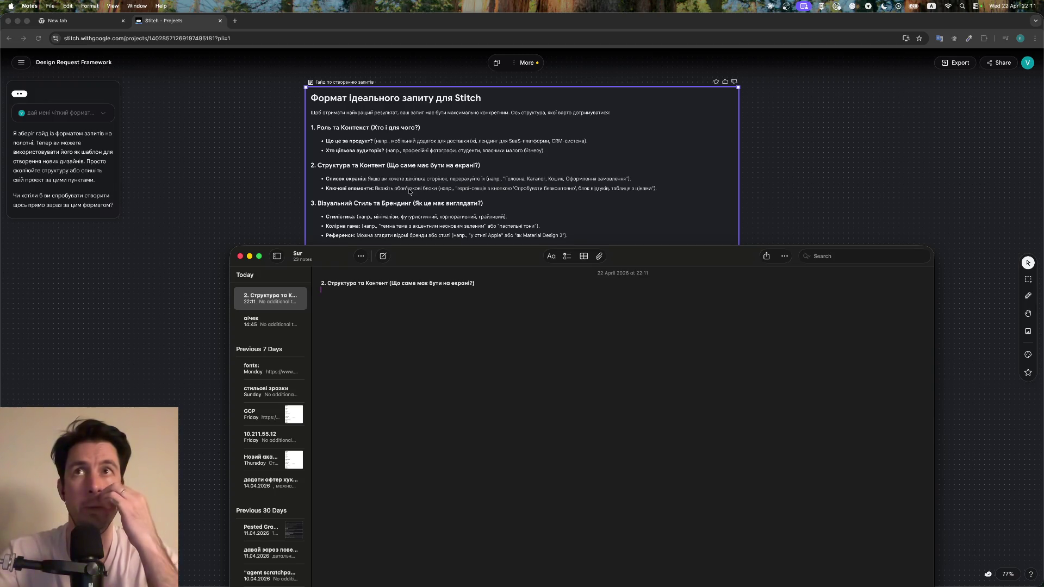
Add a new line in the note, close Notes, and bring the Stitch page back to front
key("Return")
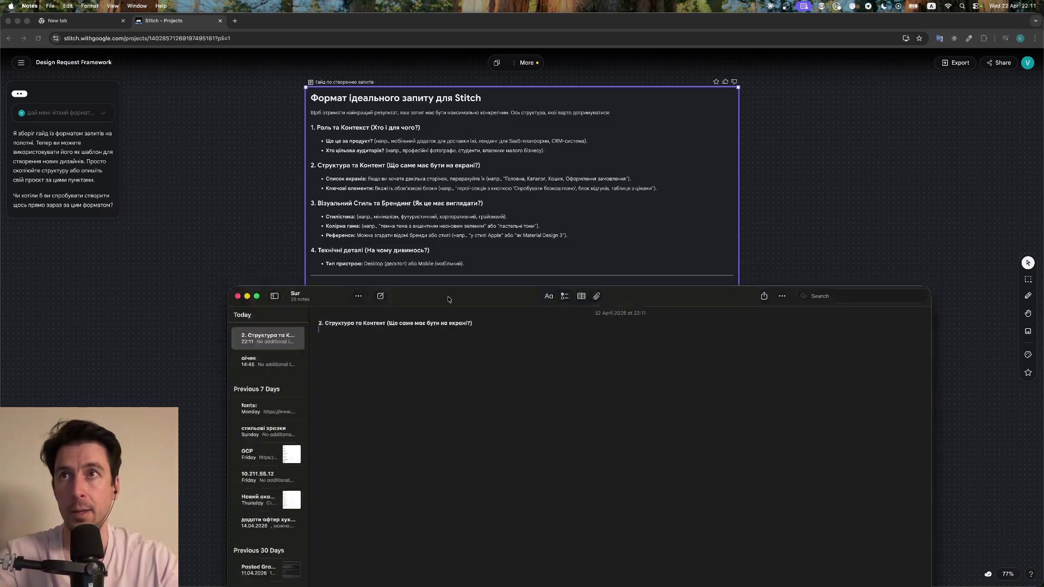
key("super+w")
left_click(514, 321)
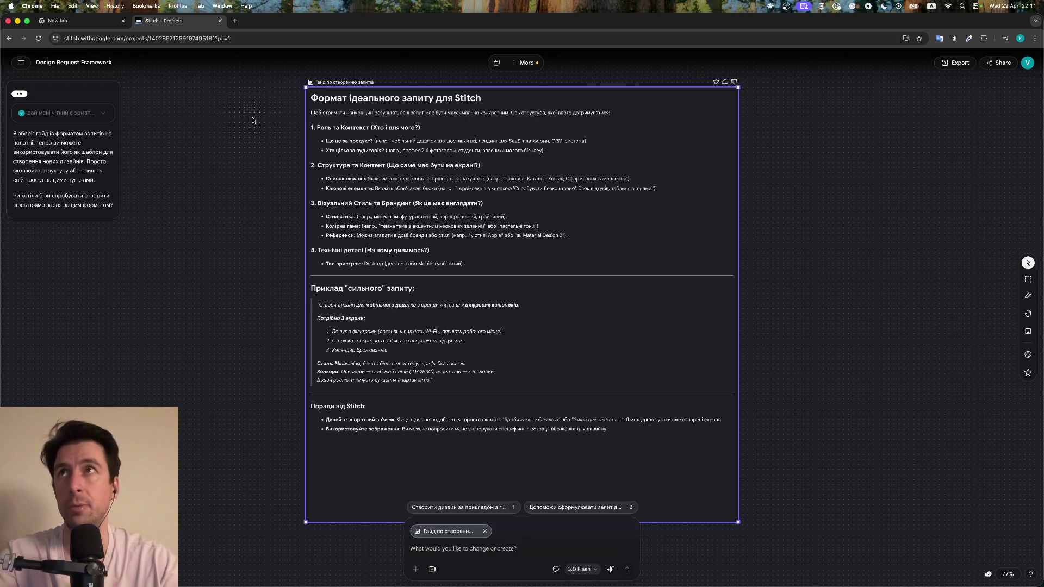
Select the guide card's text from the last tip up to the title
left_click(804, 6)
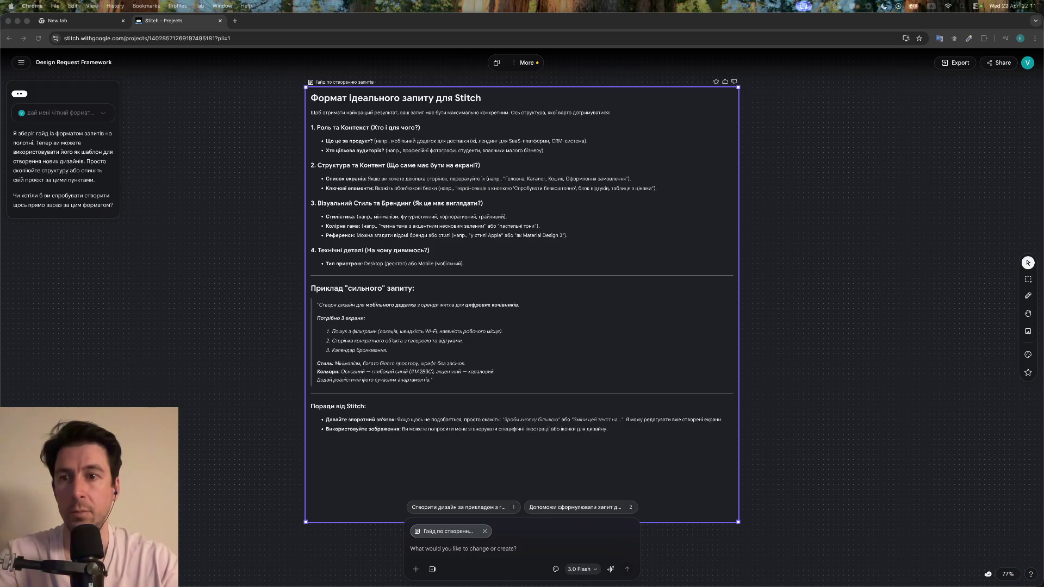
left_click(604, 210)
triple_click(338, 100)
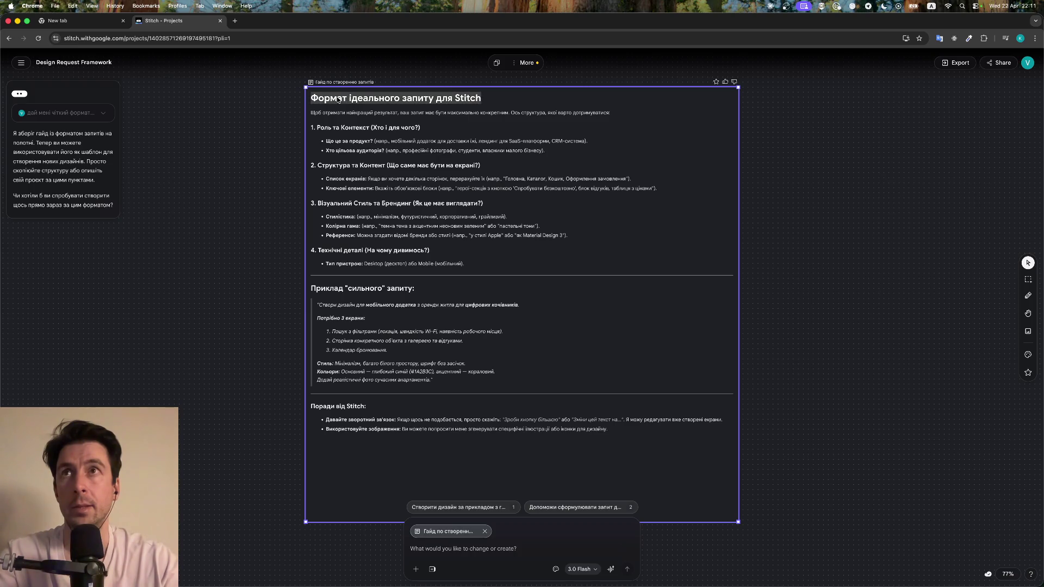
left_click(540, 283)
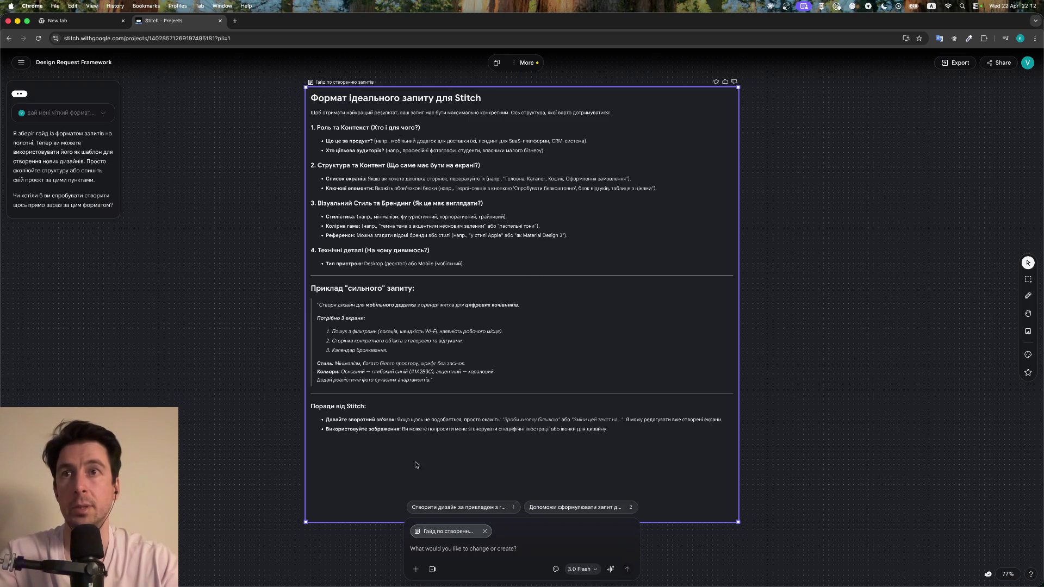
left_click_drag(613, 432, 305, 98)
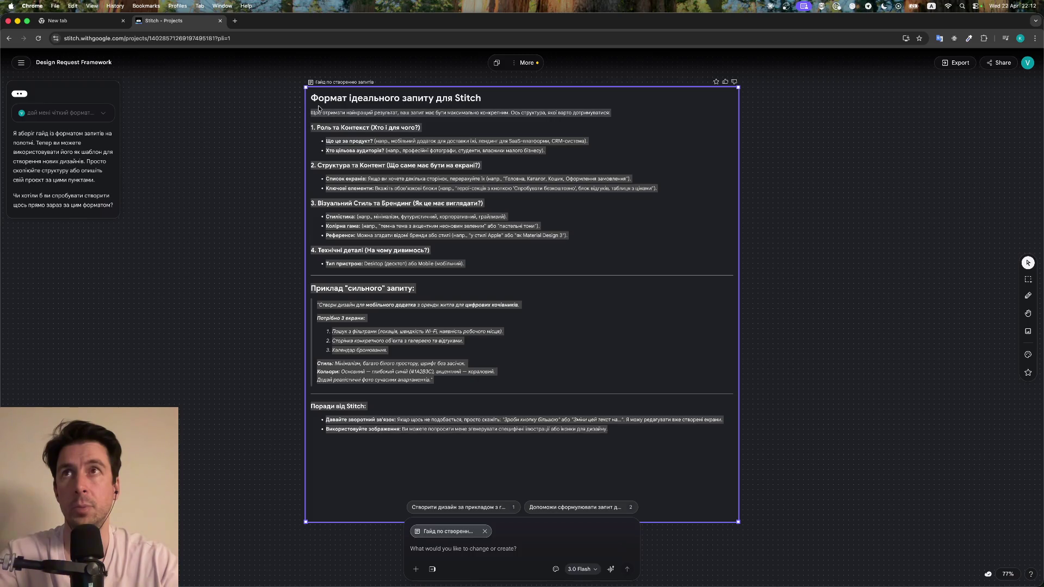
Copy the guide card's content to the clipboard with the card's copy icon
right_click(350, 97)
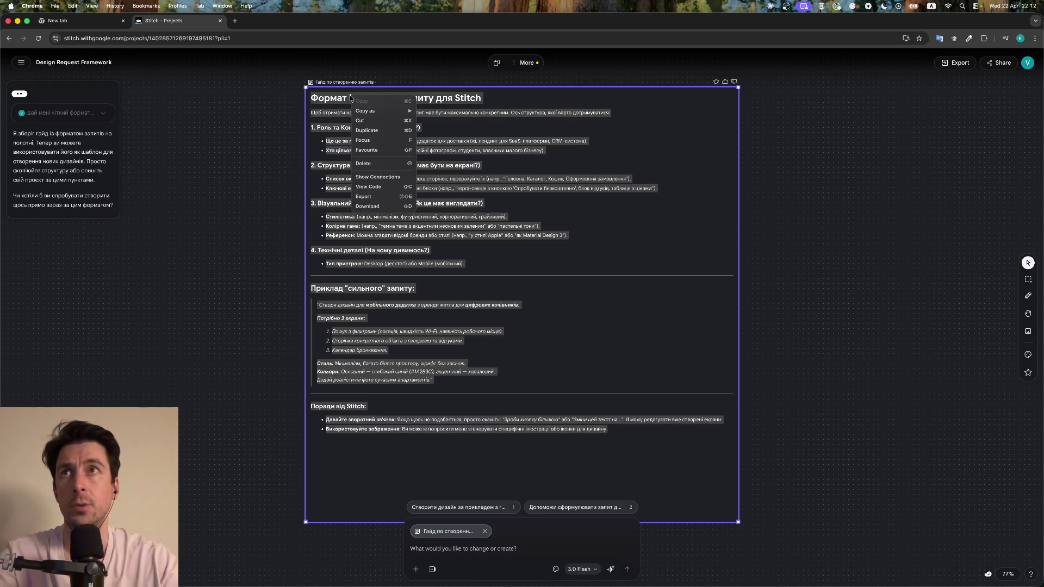
mouse_move(379, 115)
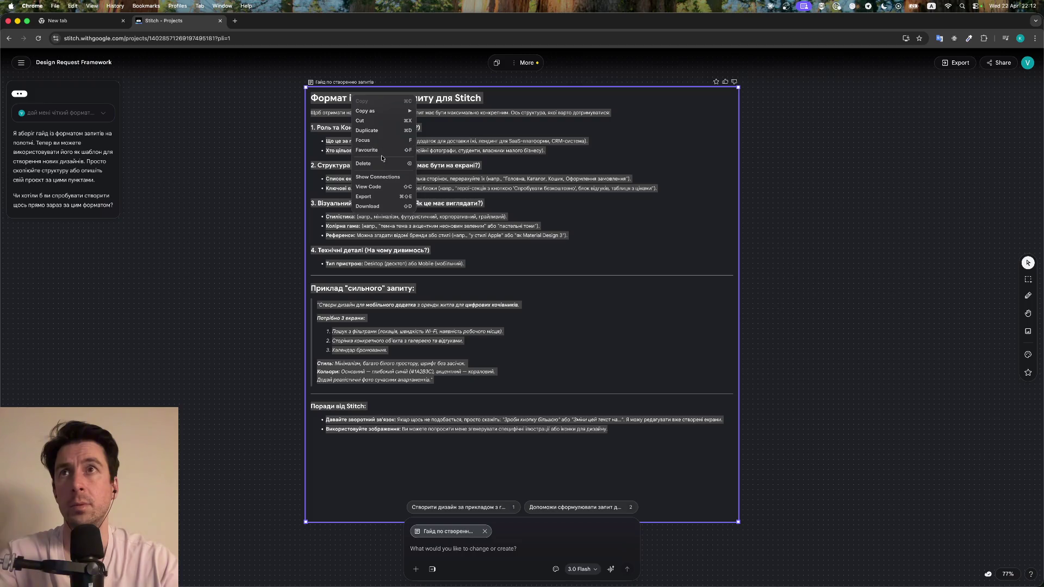
left_click(645, 143)
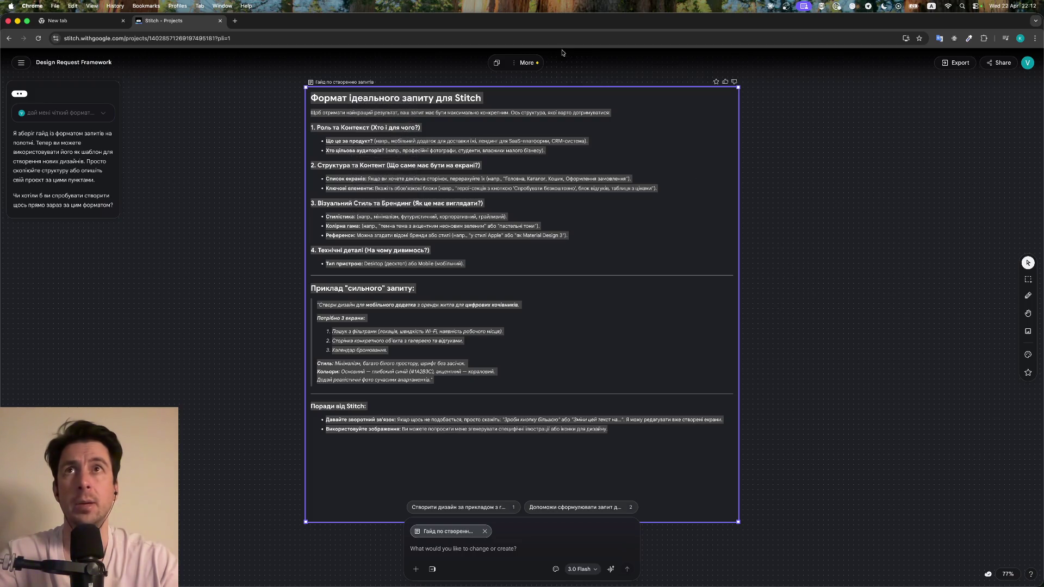
left_click(511, 64)
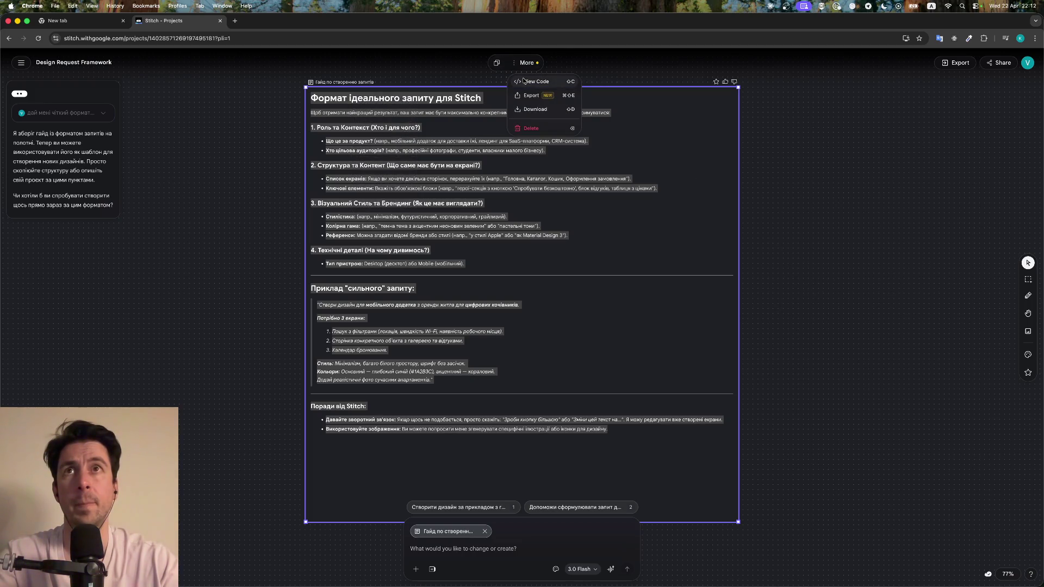
left_click(500, 63)
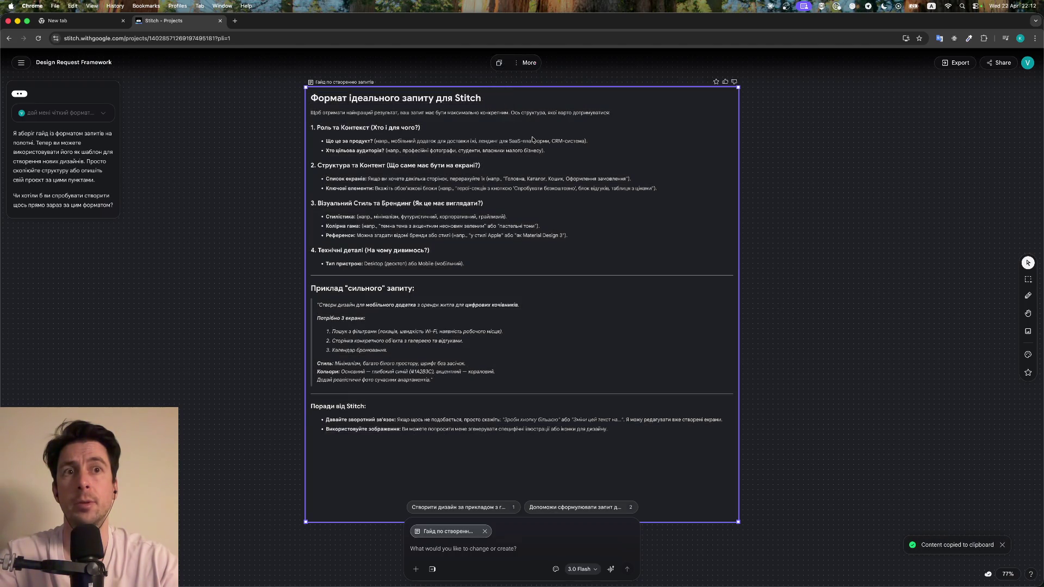
left_click(500, 63)
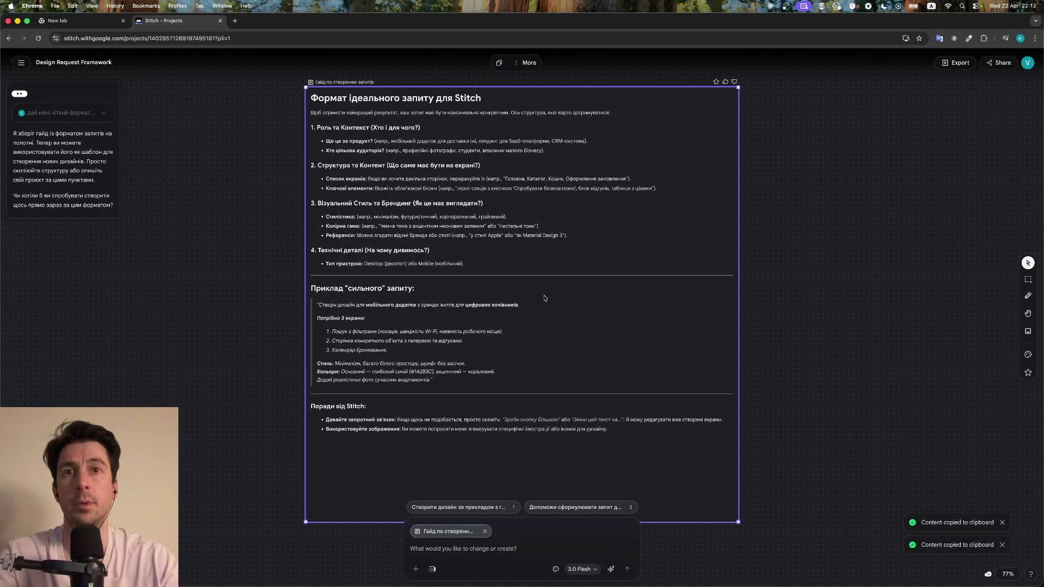
key("super+Tab")
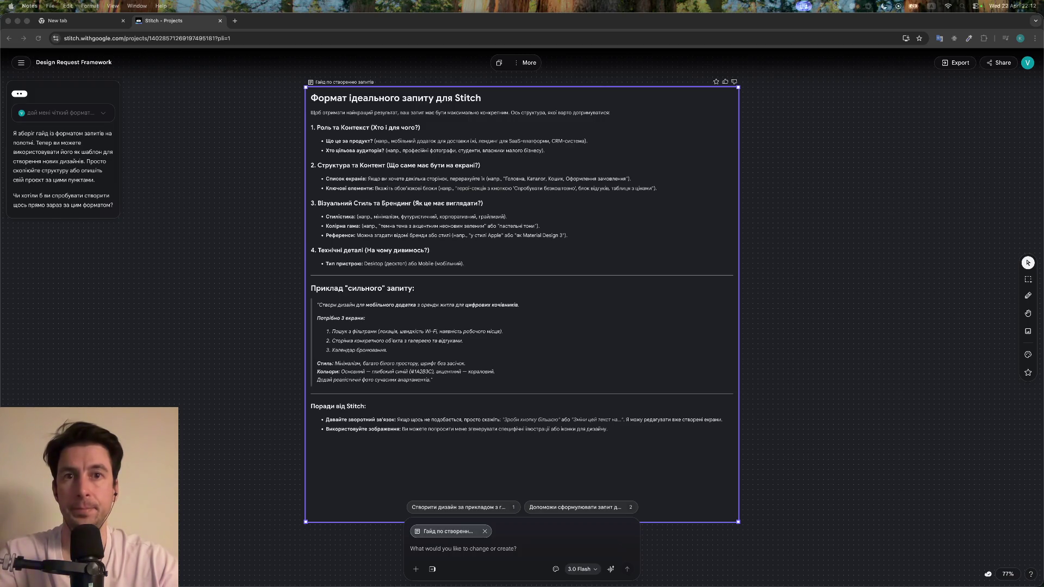
Paste the Stitch request-format guide into a new Claude chat message
left_click(522, 577)
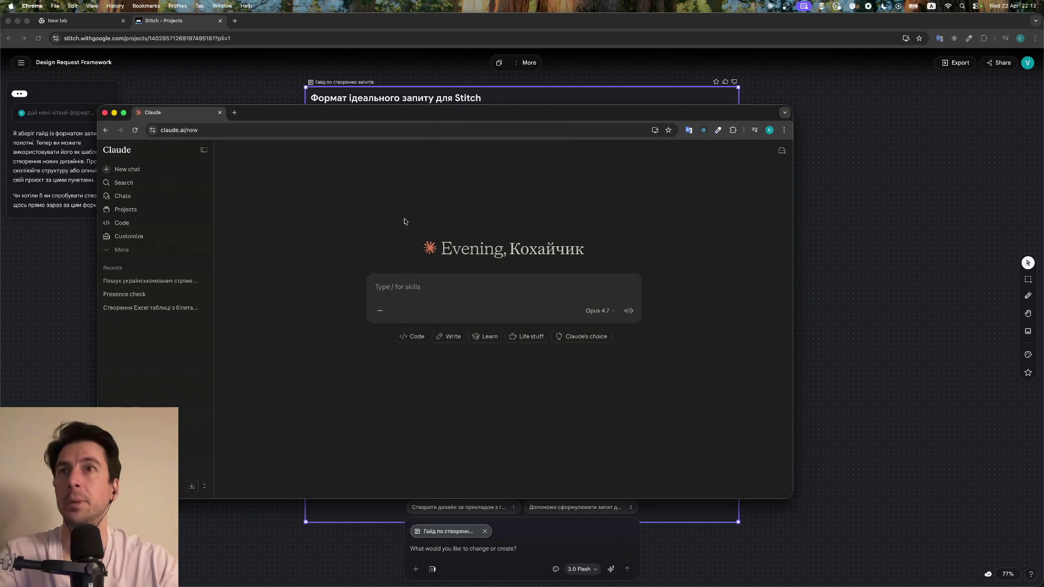
key("super+v")
scroll(477, 379, "up", 10)
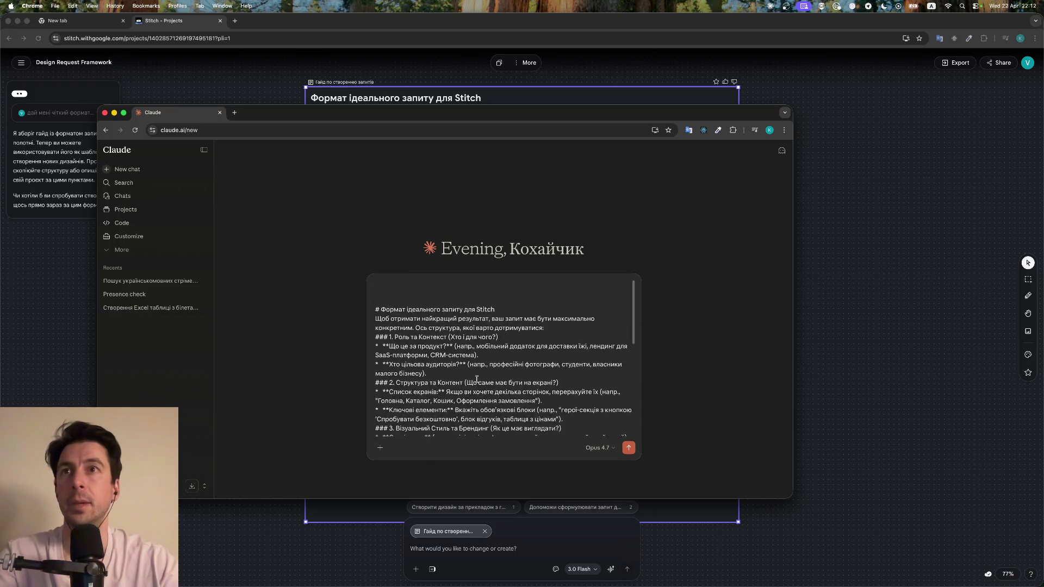
scroll(477, 379, "down", 10)
scroll(477, 379, "down", 5)
scroll(477, 379, "up", 15)
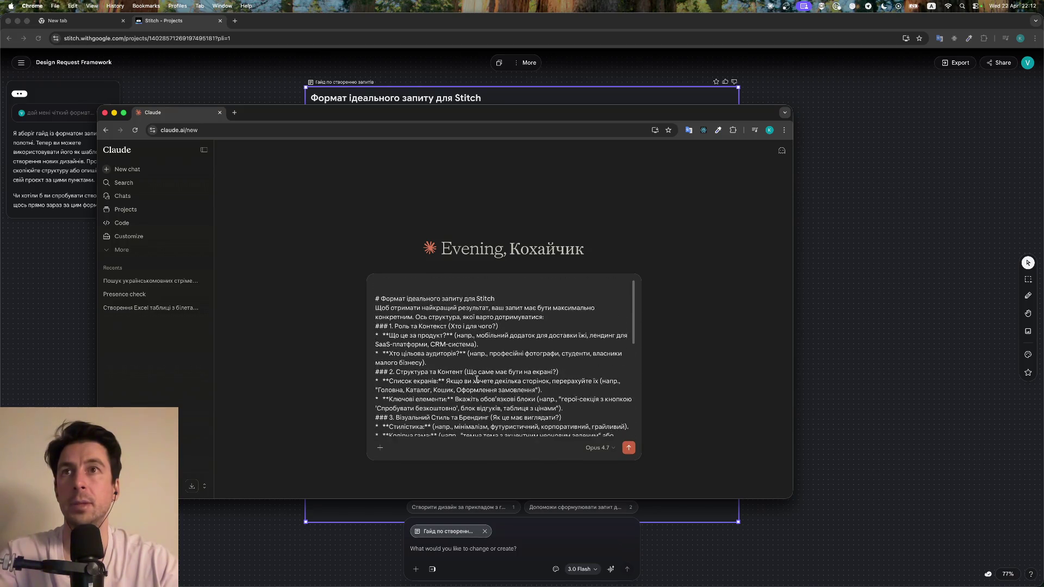
Add an intro line above the guide saying an LLM supplied this Stitch request format
left_click(375, 287)
key("shift+Return")
key("shift+Return")
key("Up")
type("z p")
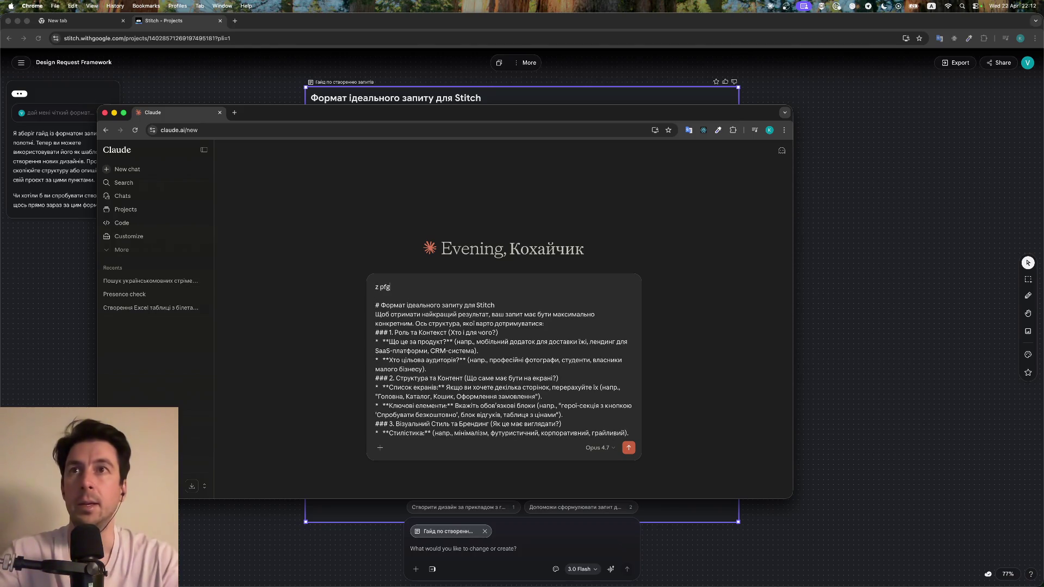
key("BackSpace")
type("я запитав в ЛЛ")
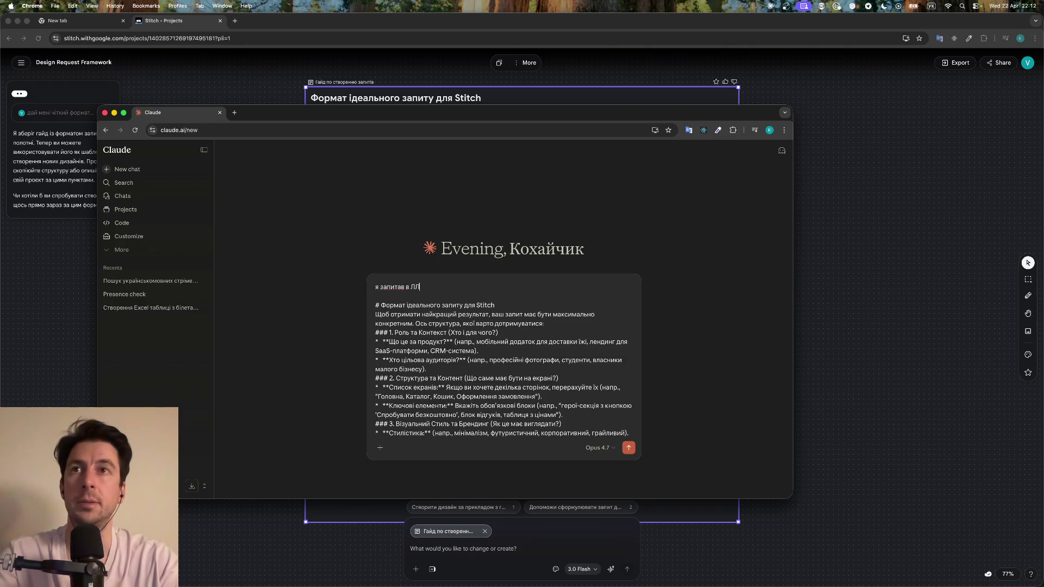
type("М, який форма")
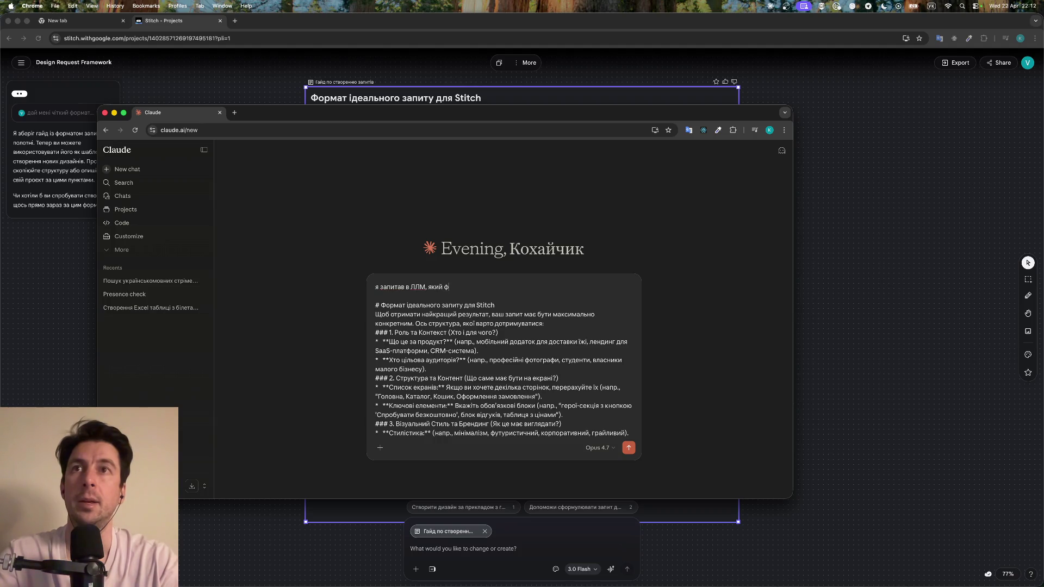
type("т запит")
type("у для сайту, воно")
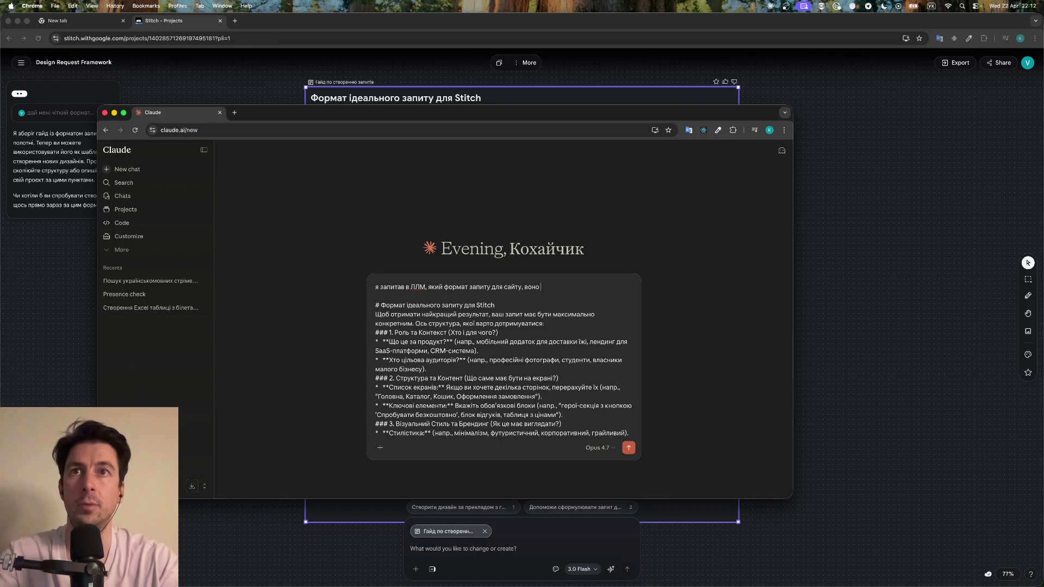
type("мені таке")
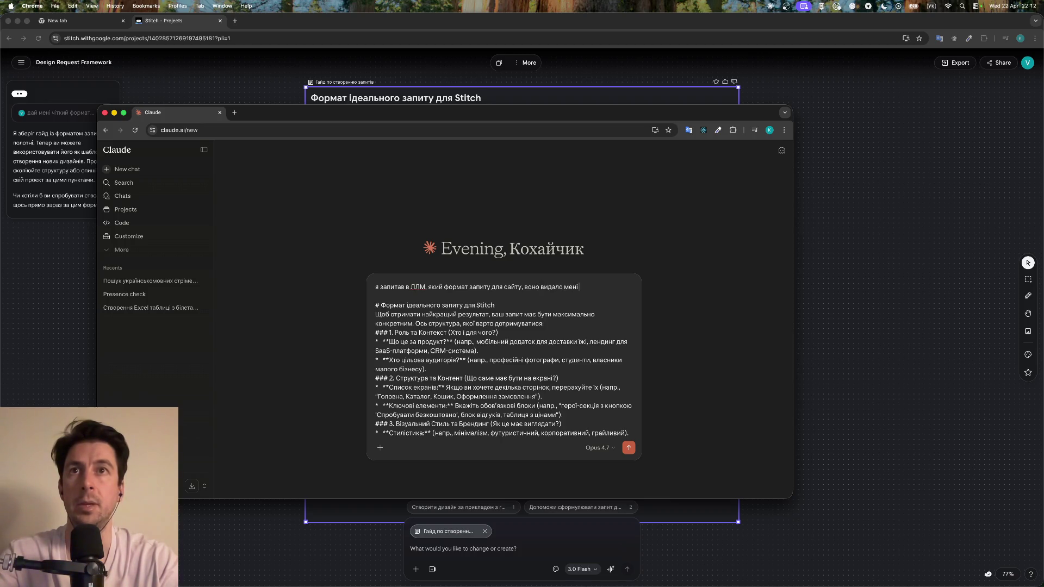
key("Delete")
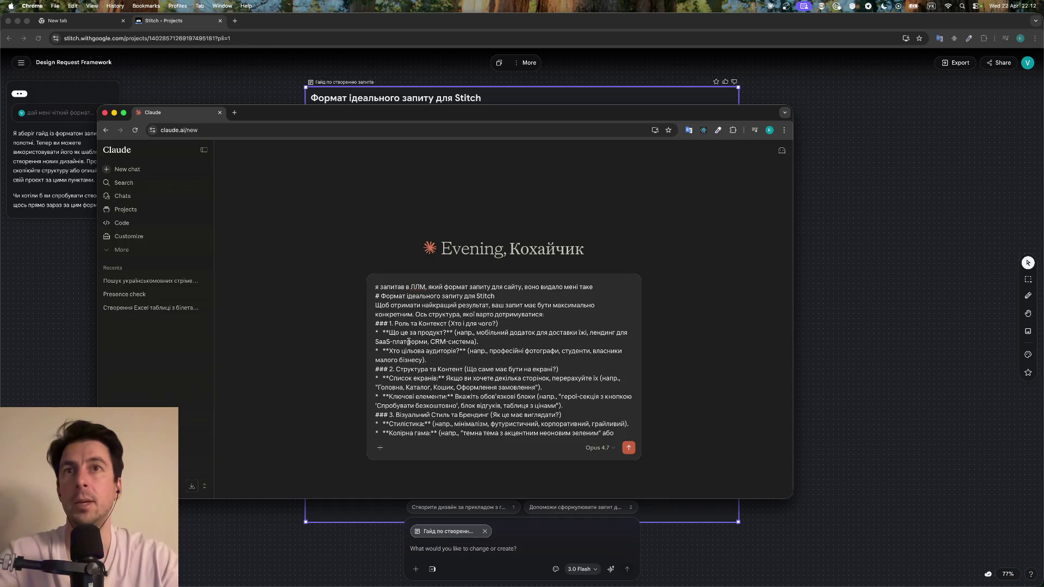
Add 'використовуючи цю інфу, заповни цей формуляр' below the guide
scroll(451, 318, "down", 10)
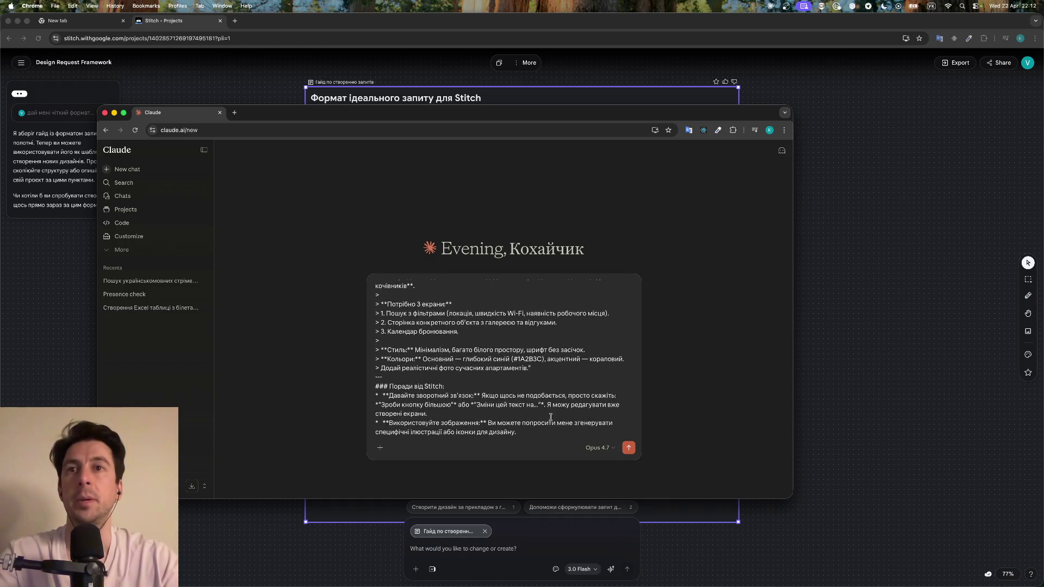
key("shift+Return")
key("shift+Return")
type("використовуючи ц")
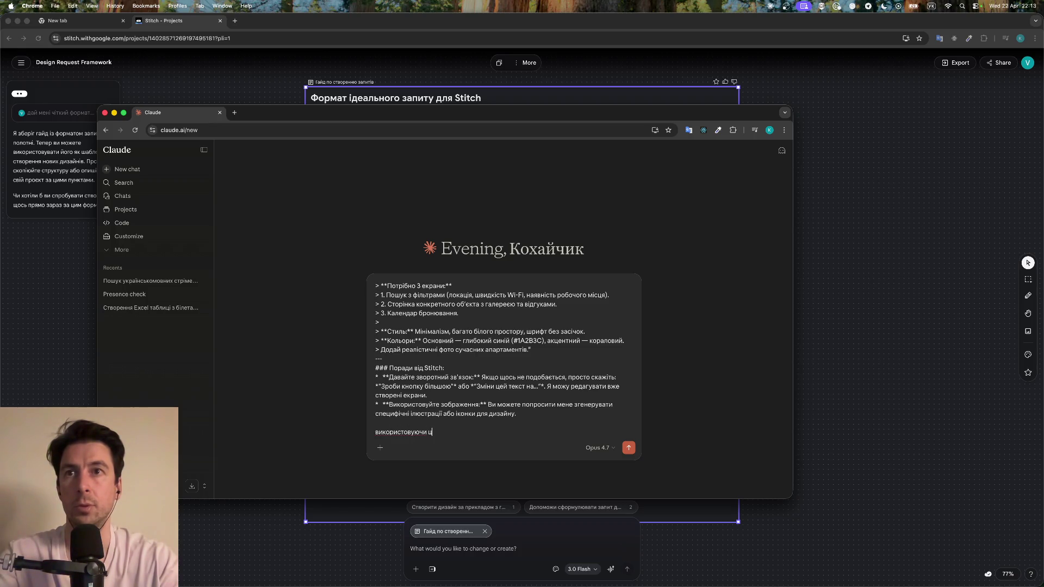
type("ю інфу, заповни цю")
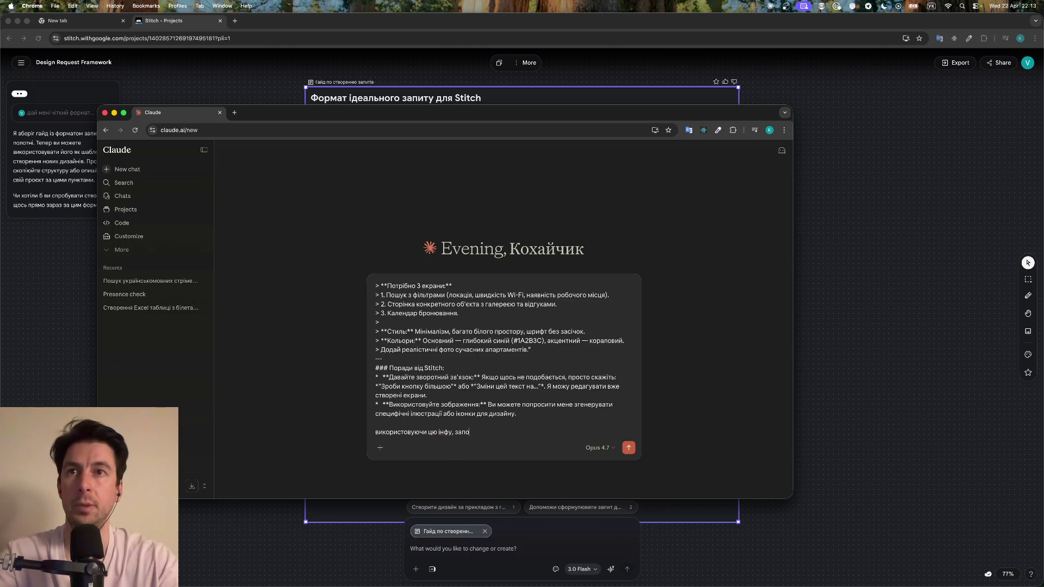
key("BackSpace")
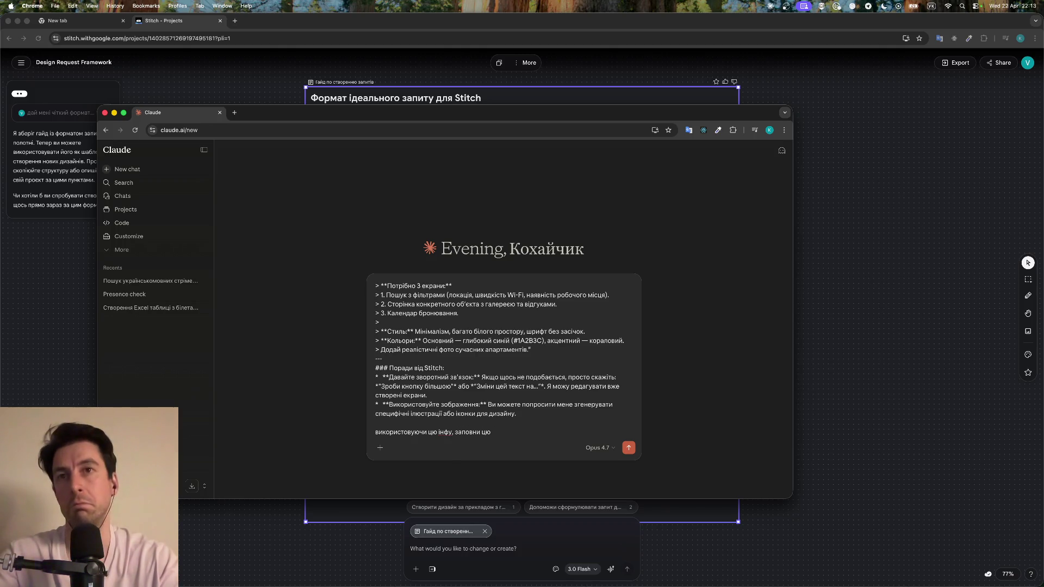
type("ей формуляр")
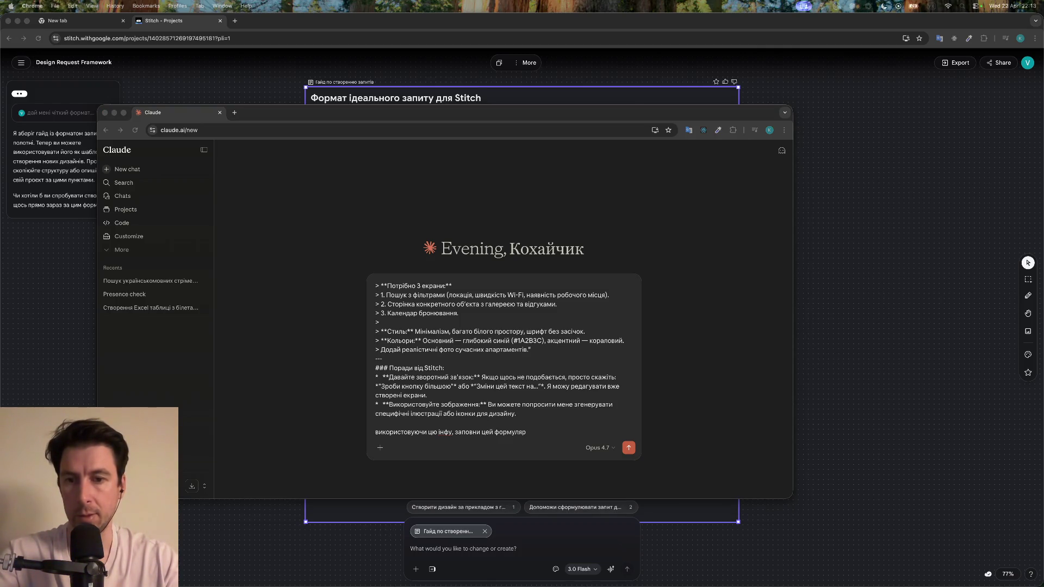
key("super+Tab")
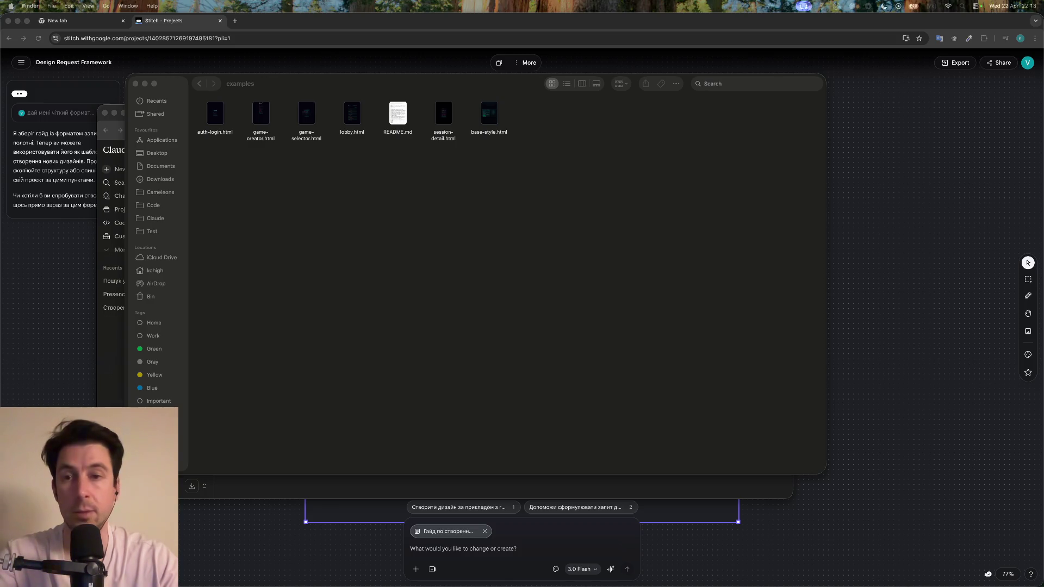
Select README.md in the examples folder and close the Finder window
left_click(319, 266)
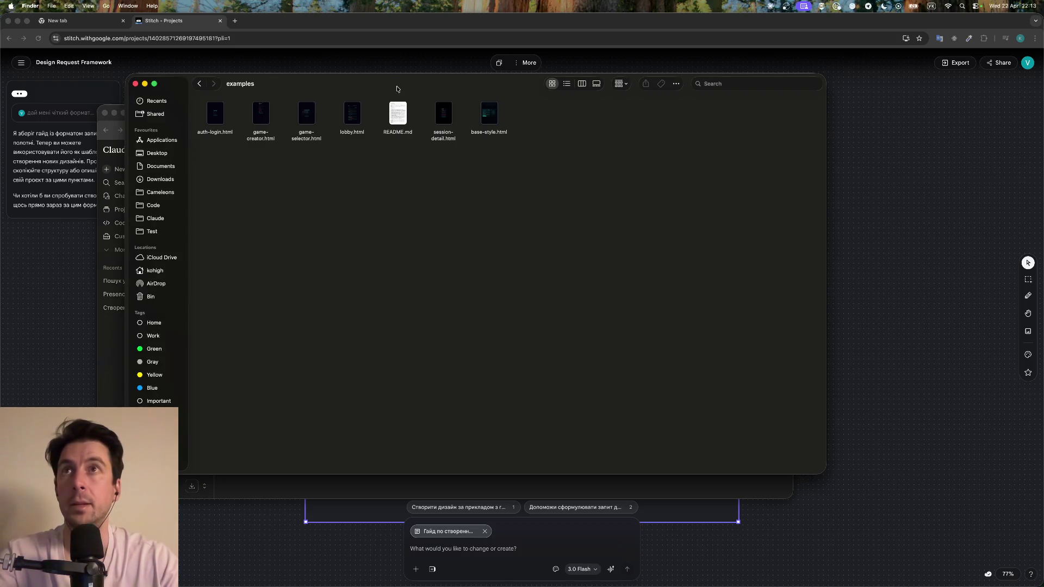
left_click(403, 118)
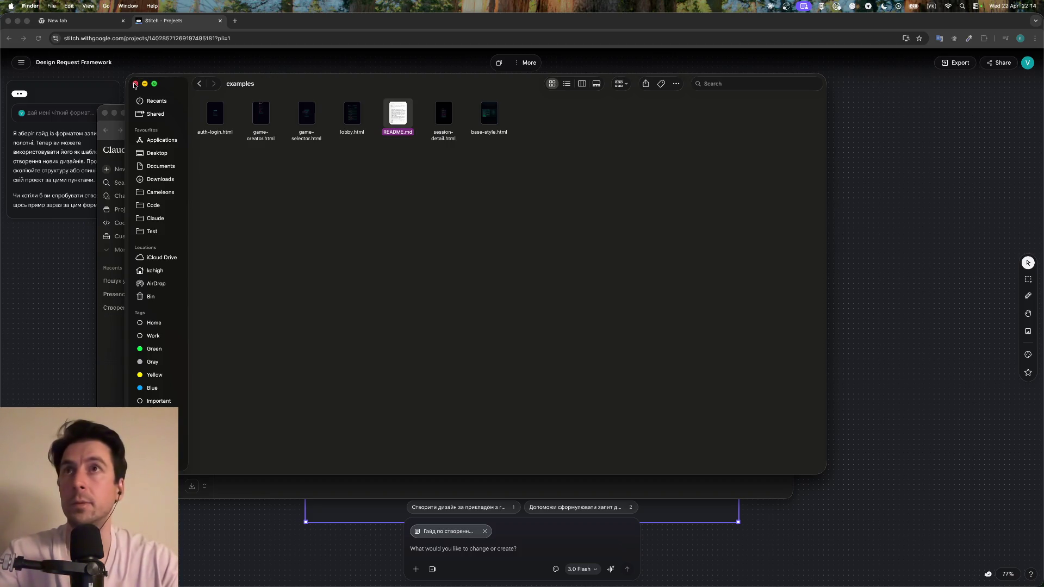
left_click(135, 85)
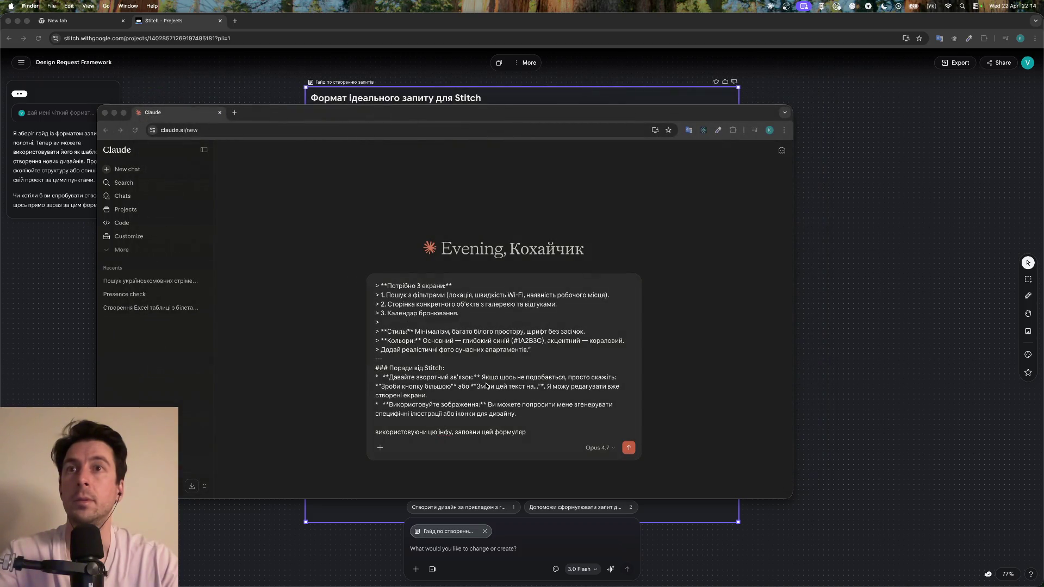
Remove the whole drafted prompt from Claude's message box
left_click(411, 334)
key("super+a")
key("BackSpace")
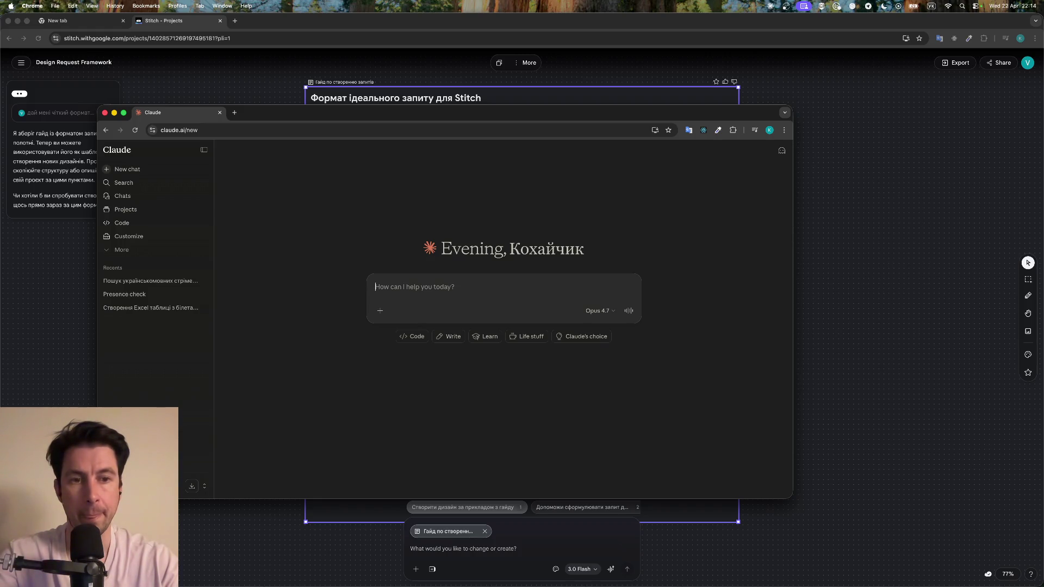
key("super+Tab")
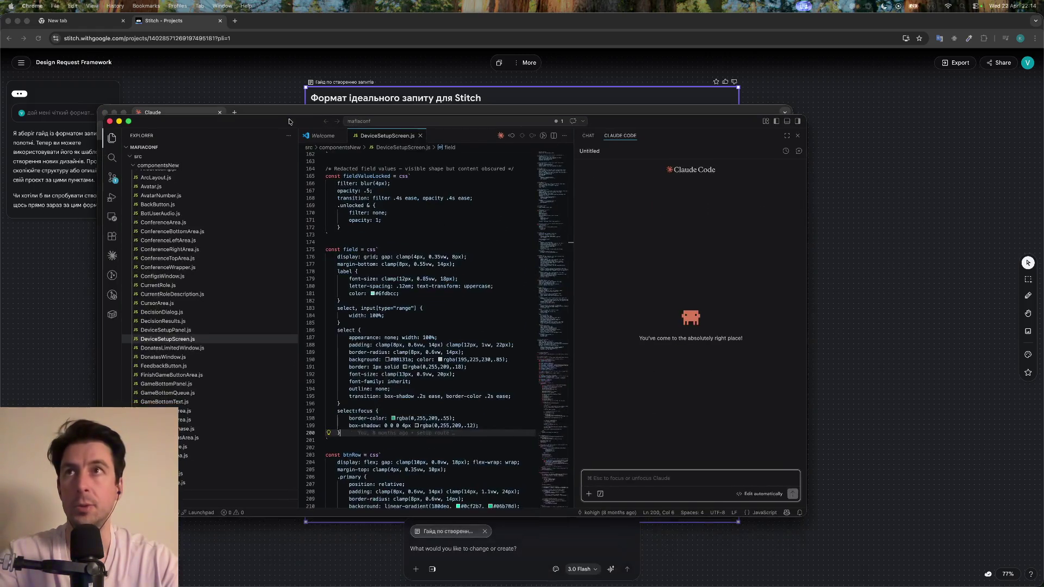
Paste the drafted prompt into Claude Code and add 'маючи розуміння з проекту рідмі файлі'
key("super+v")
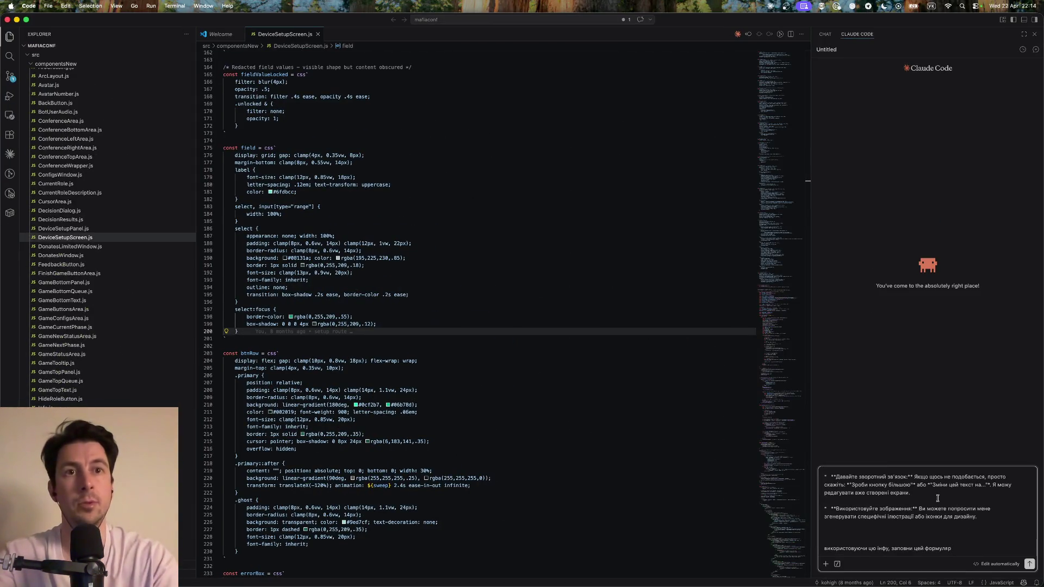
key("shift+Return")
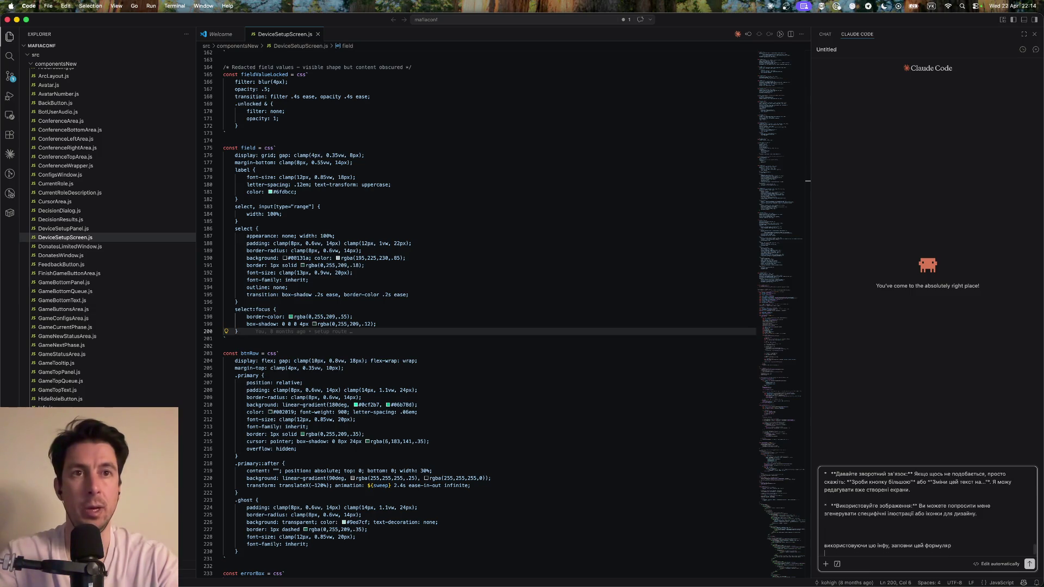
type("маю")
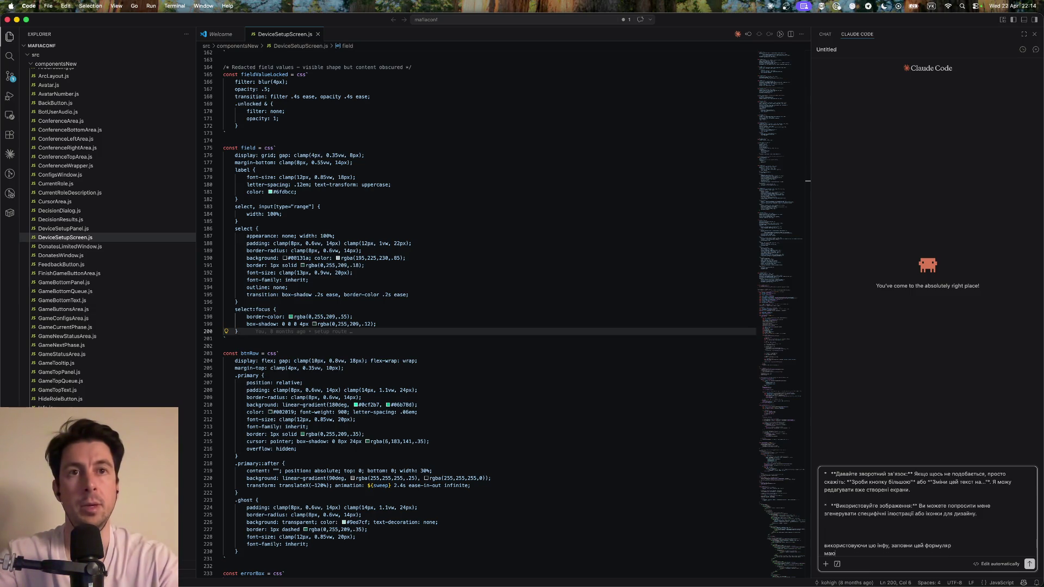
type("чи розуміння")
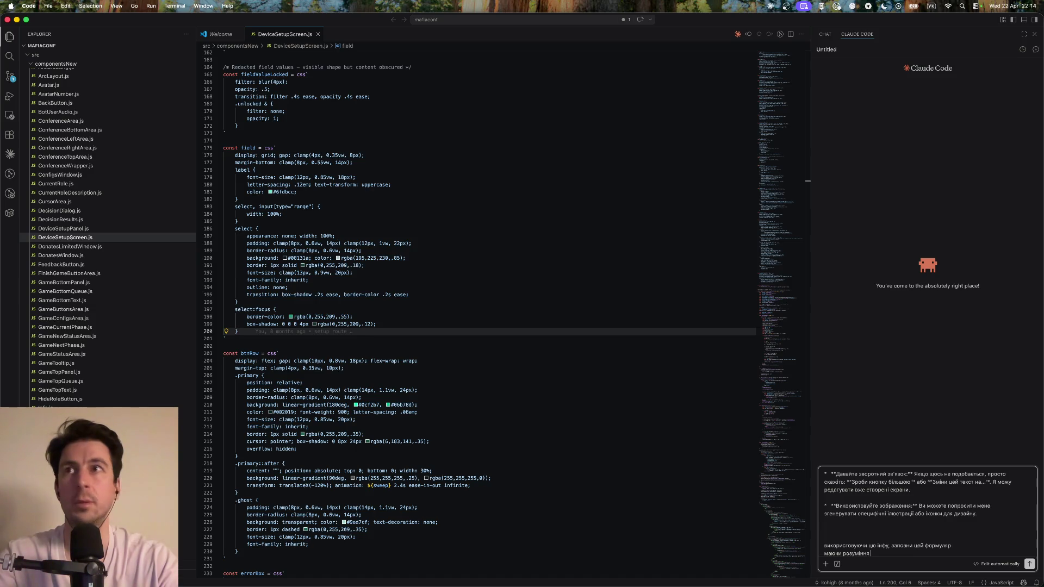
type(" з проекту і всіх")
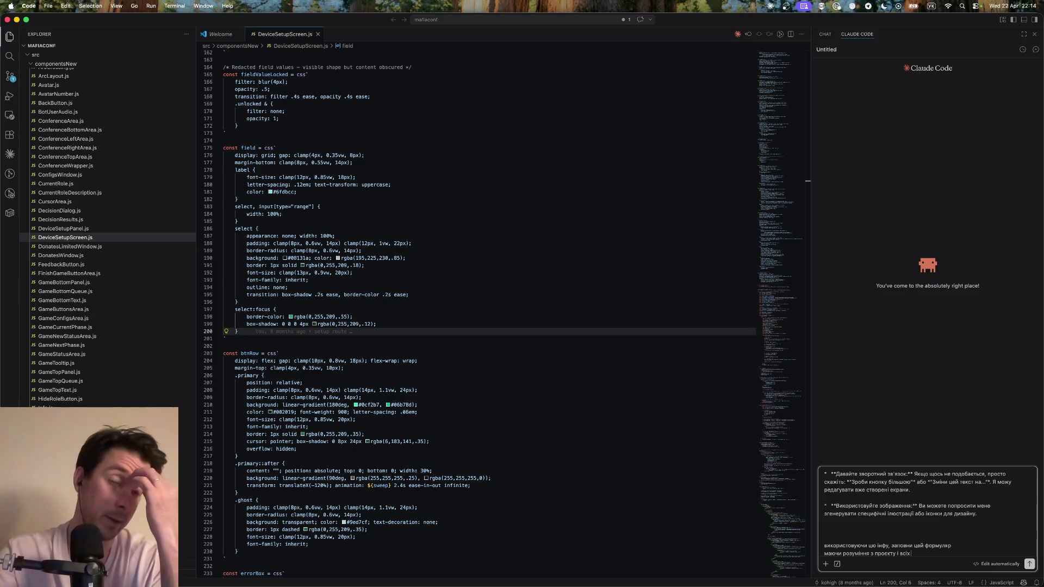
type("рідмі файлі")
Clear the entire prompt back out of the Claude Code message box
left_click(728, 401)
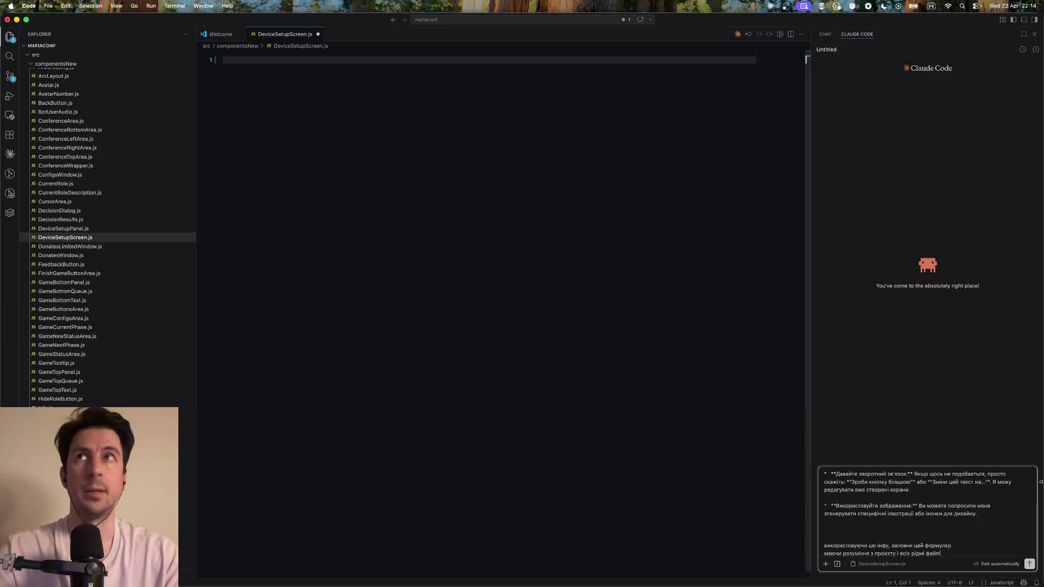
key("super+a")
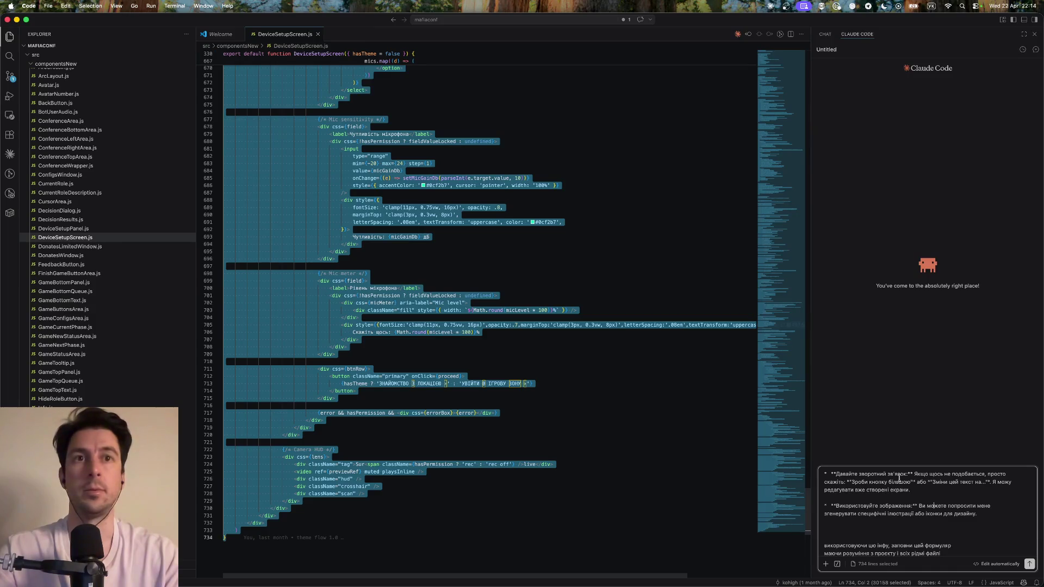
triple_click(846, 475)
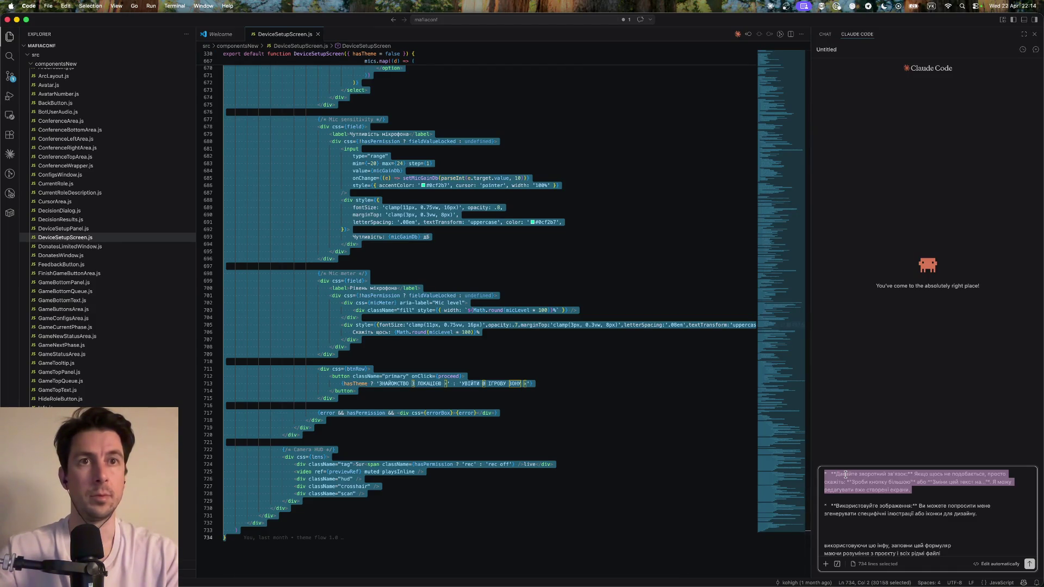
triple_click(887, 505)
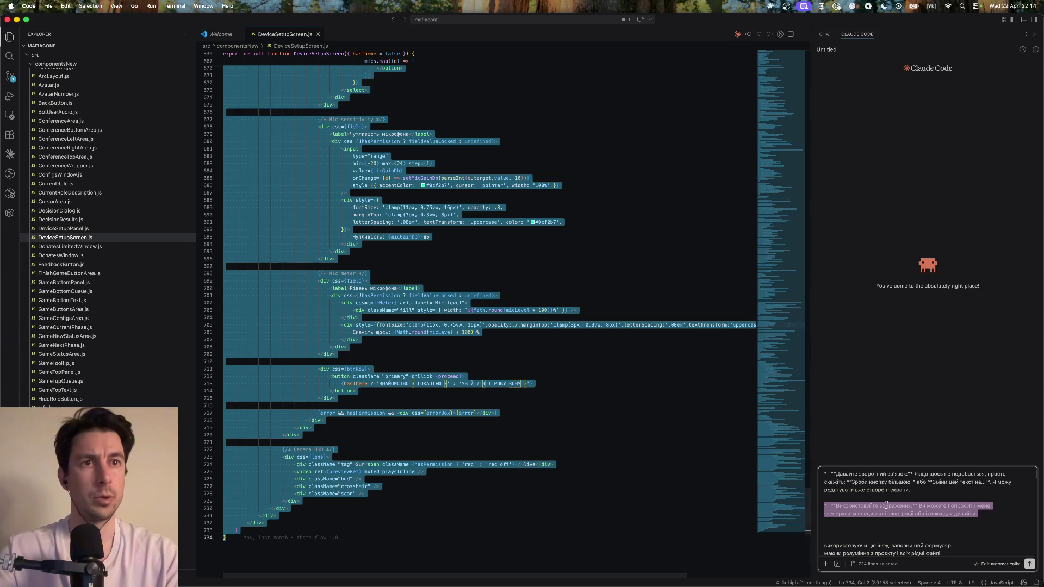
left_click(936, 539)
key("BackSpace")
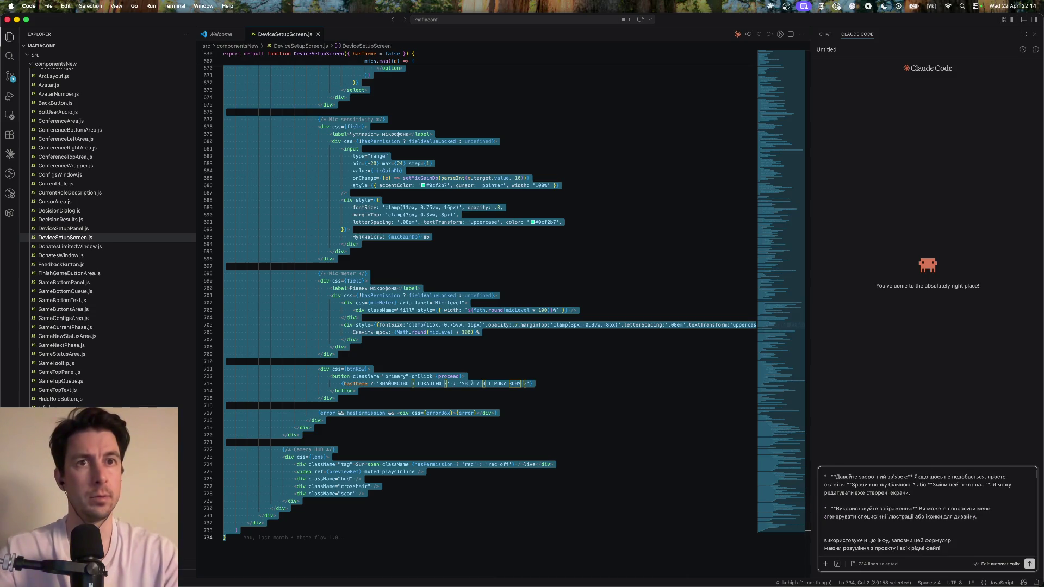
key("super+a")
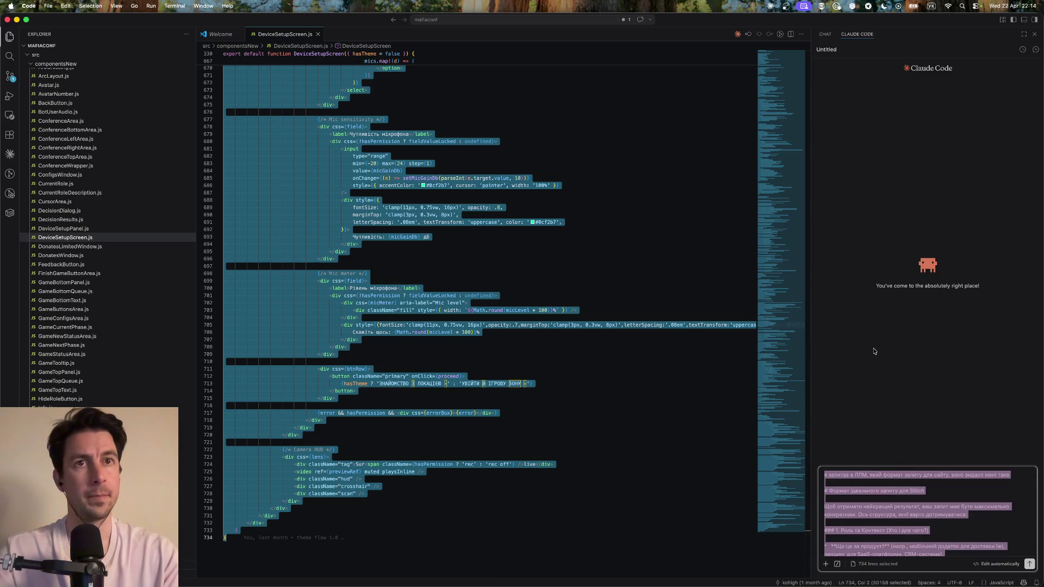
key("BackSpace")
key("super+Tab")
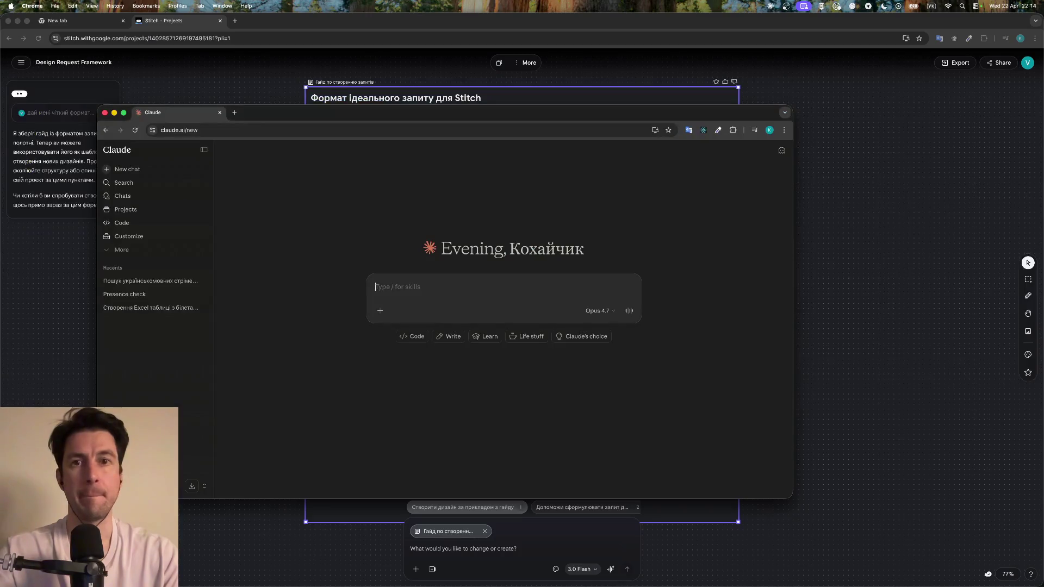
Paste into Claude's message box, then clear it again
key("super+z")
key("super+a")
key("BackSpace")
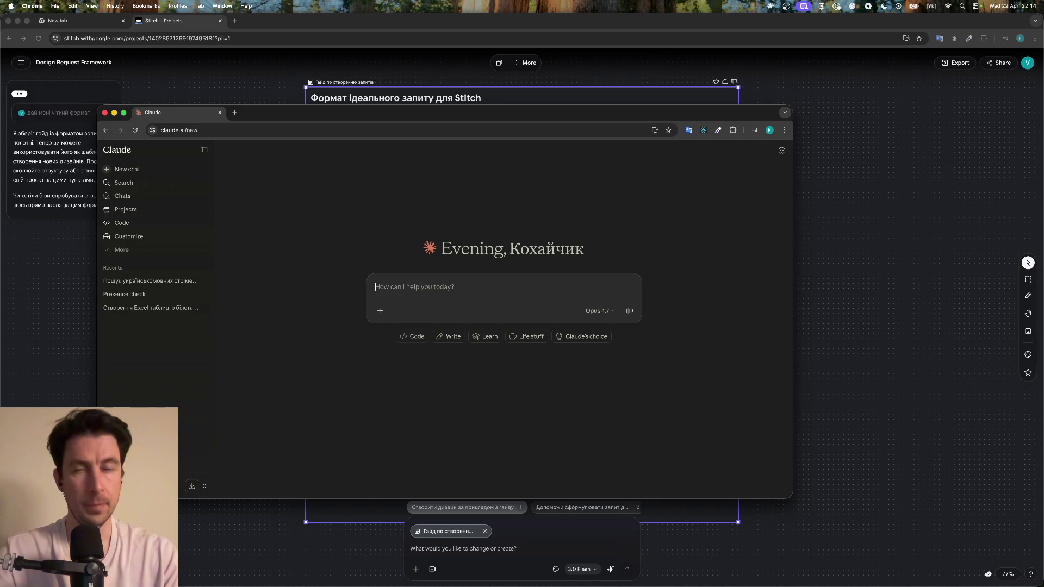
key("super+Tab")
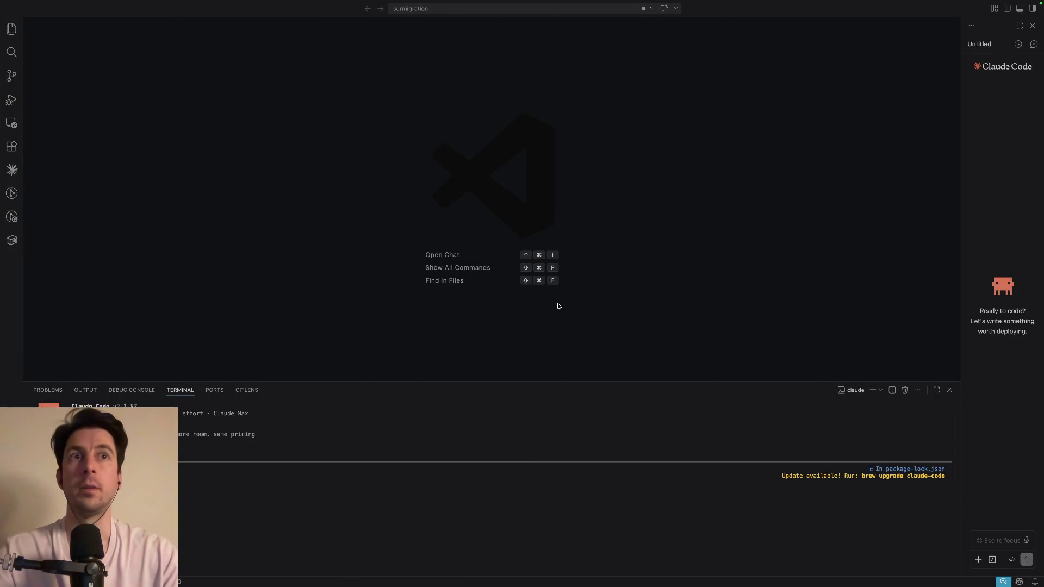
Take VS Code out of full screen, maximize it, and widen the Claude Code panel
mouse_move(75, 3)
left_click(26, 19)
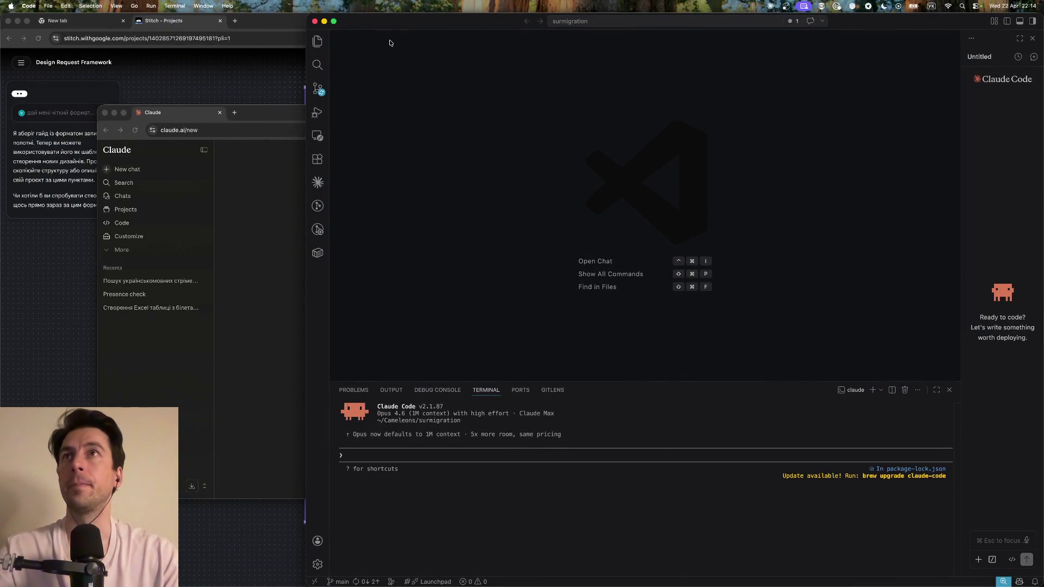
double_click(383, 21)
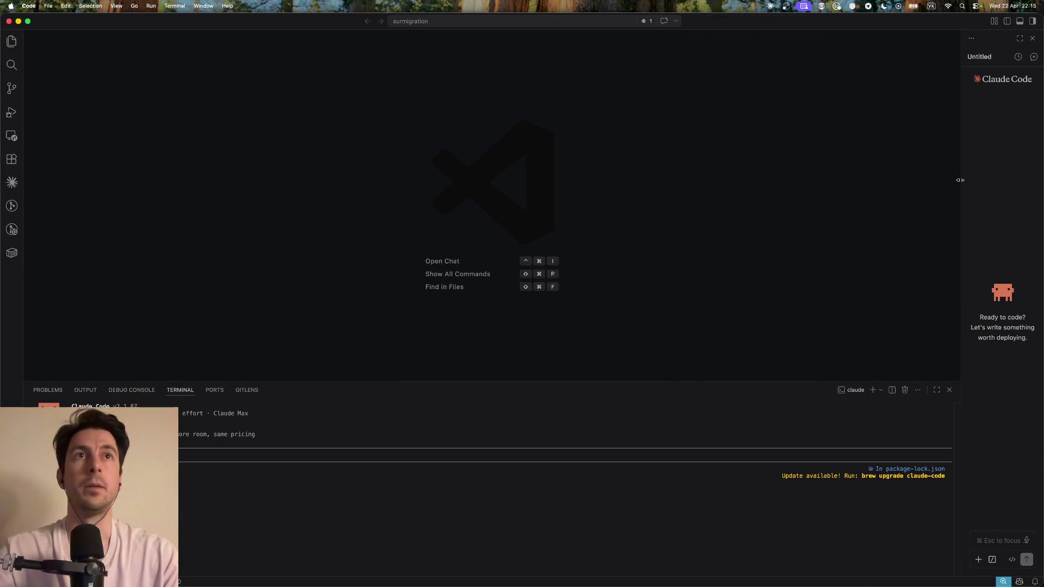
left_click_drag(960, 180, 613, 182)
Paste the Stitch guide into Claude Code's message box and add 'в блок'
left_click(770, 539)
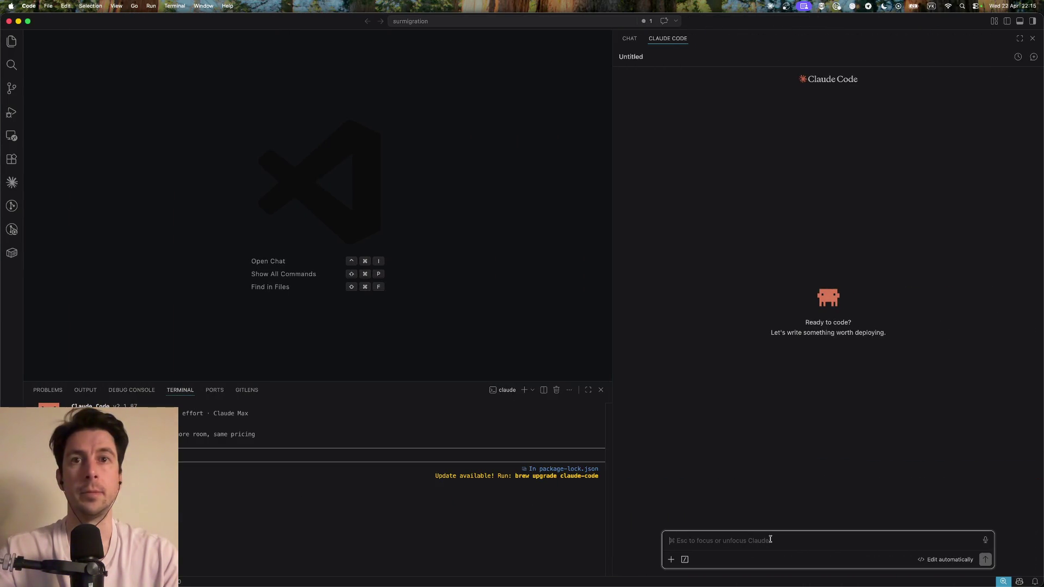
key("super+v")
scroll(796, 523, "up", 5)
scroll(796, 522, "up", 5)
scroll(796, 523, "up", 5)
scroll(796, 523, "up", 5)
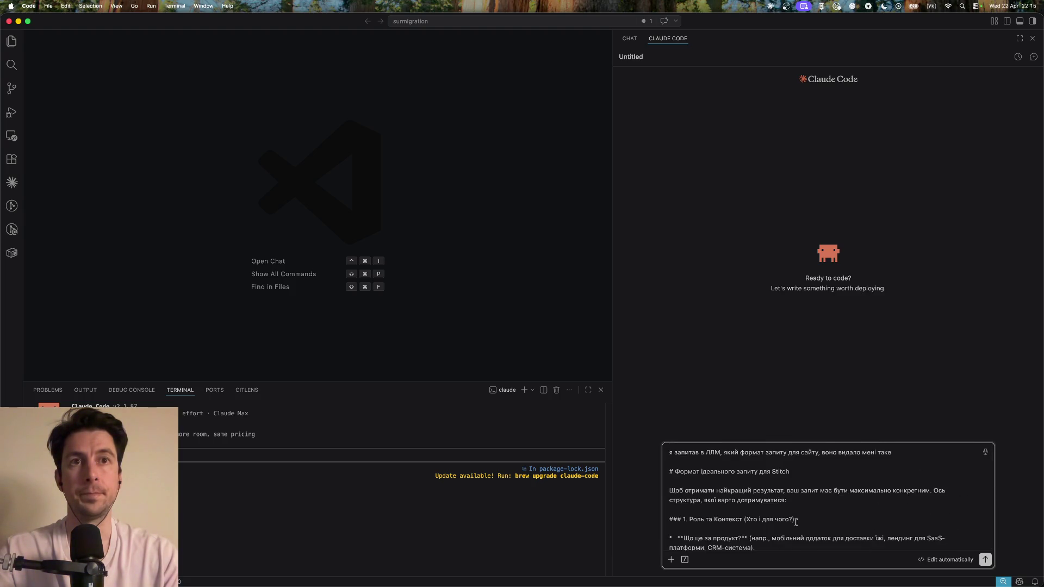
scroll(796, 523, "down", 15)
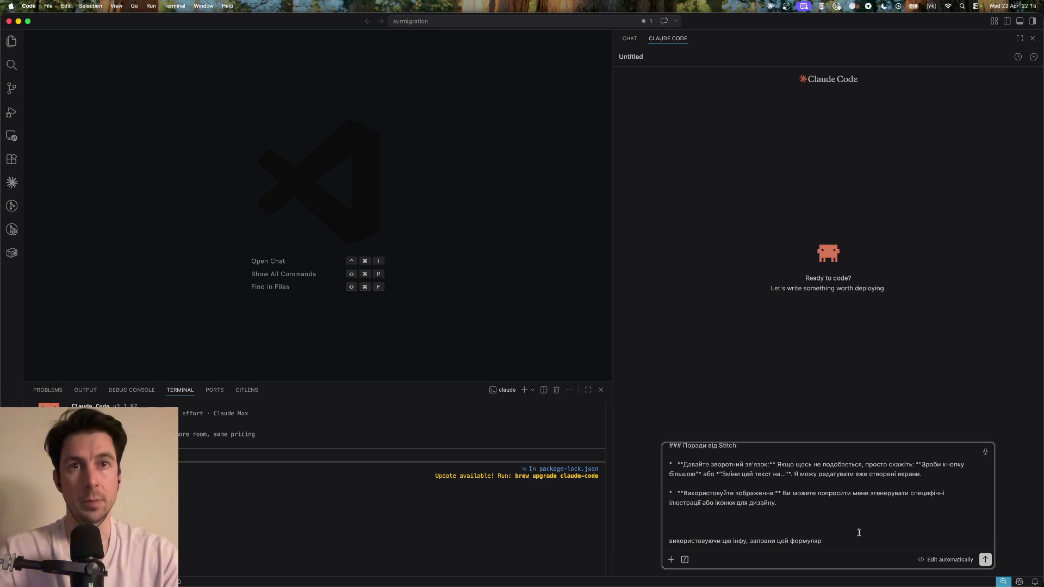
type(" в блок")
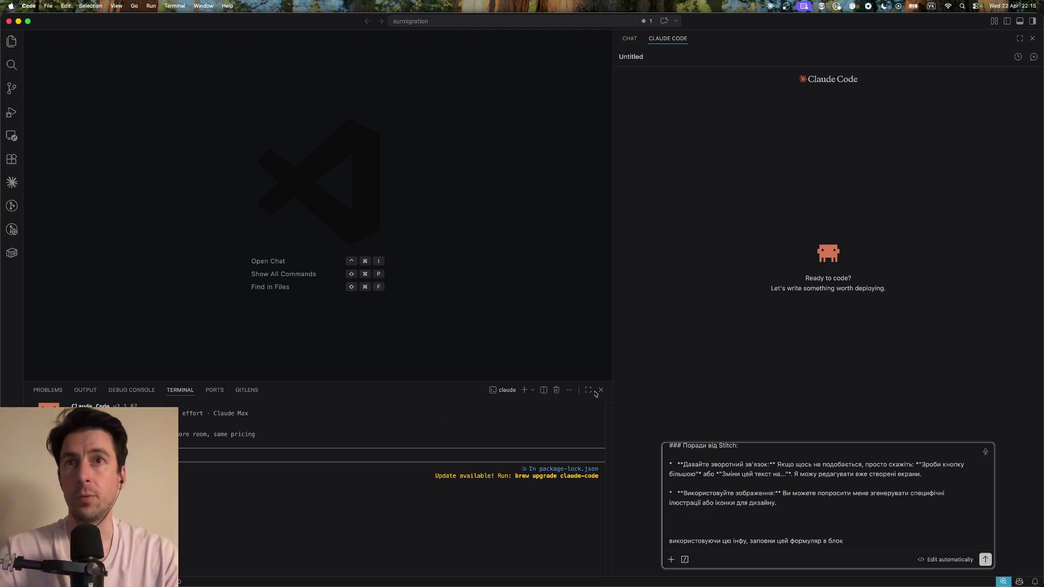
Quit the Claude Code session running in the terminal and close the terminal panel
left_click(373, 513)
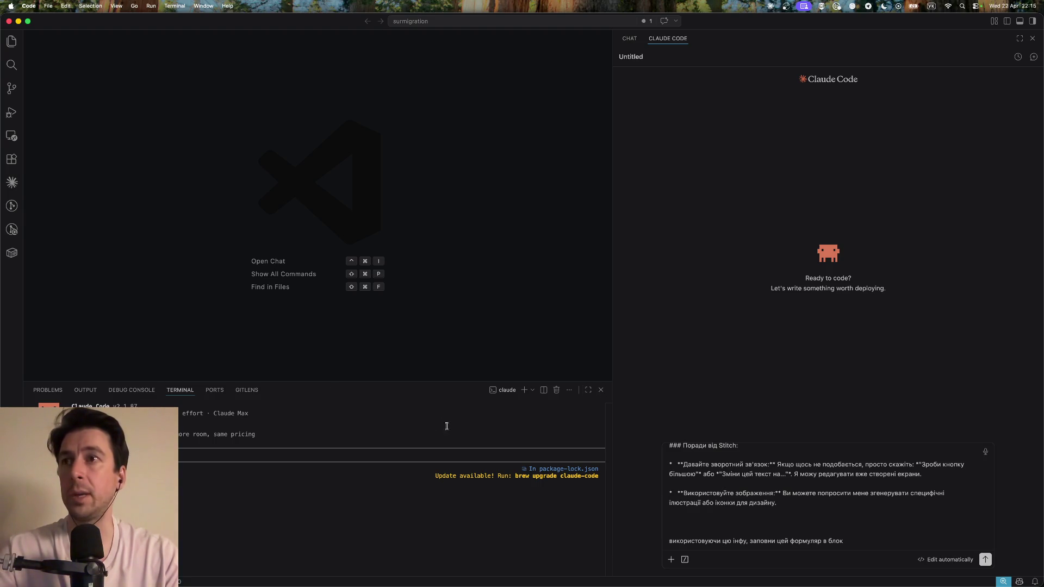
key("ctrl+c")
key("ctrl+c")
left_click(601, 390)
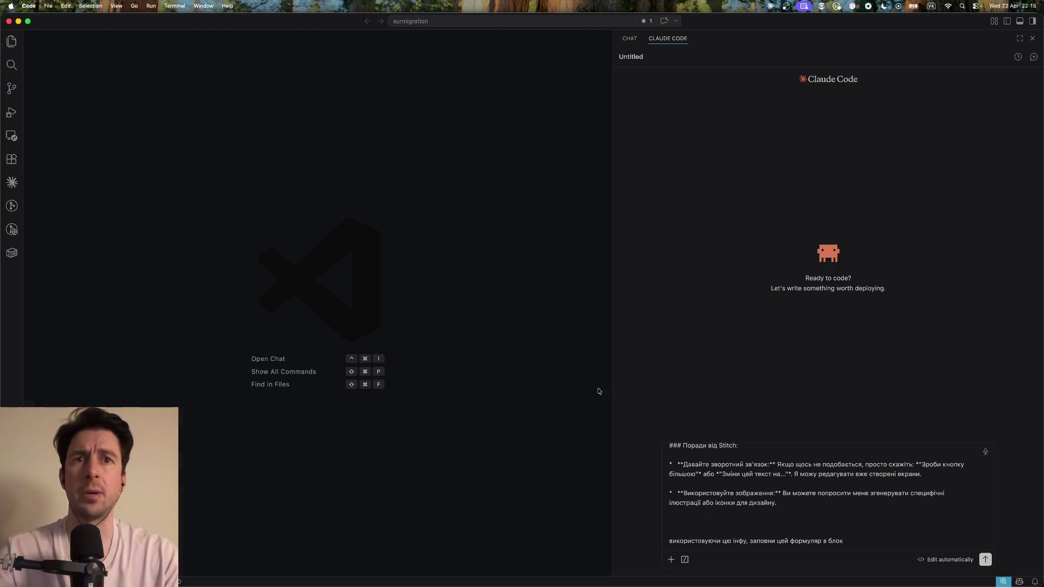
Finish the fill-in request with ', шоб я міг', send it, then stop the response
left_click(856, 541)
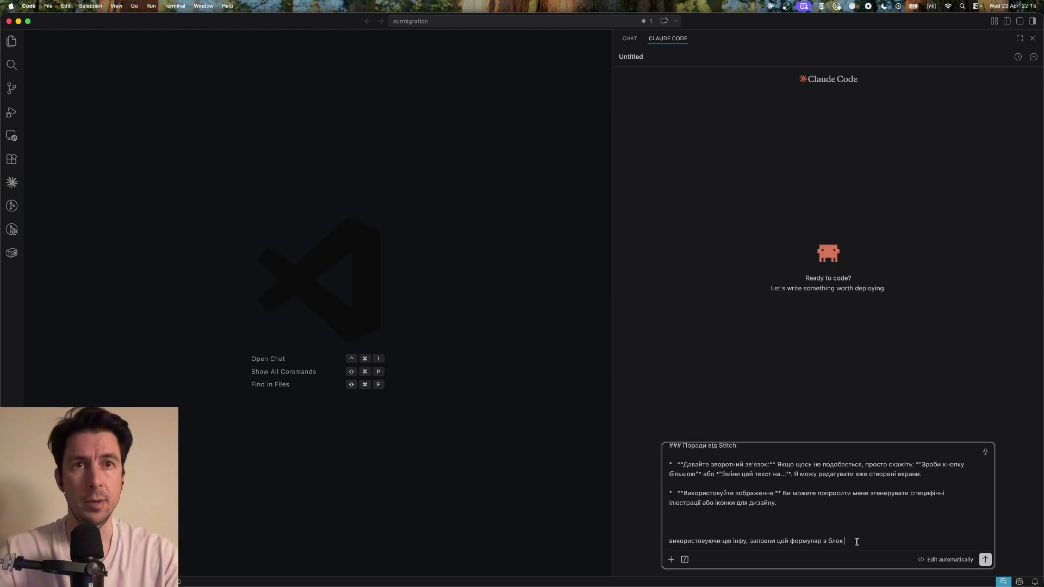
type(", ш")
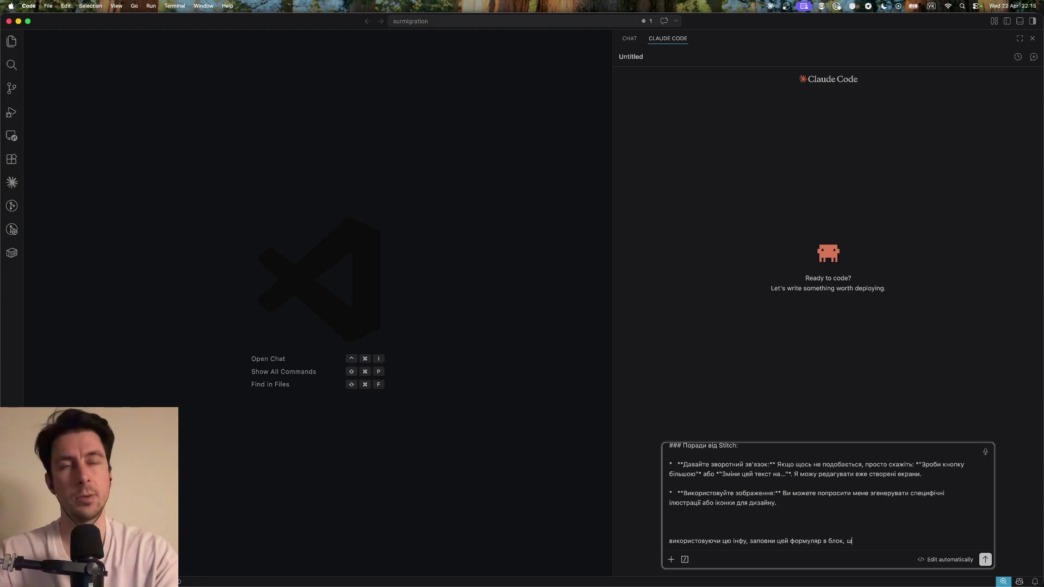
type("об я міг скопюві")
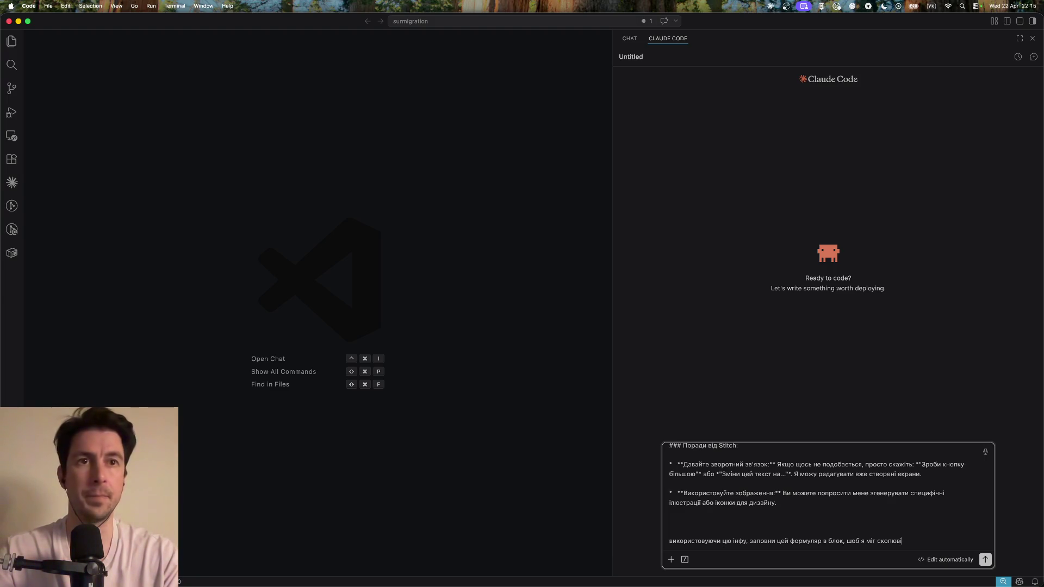
key("BackSpace")
type("піювати і вставити")
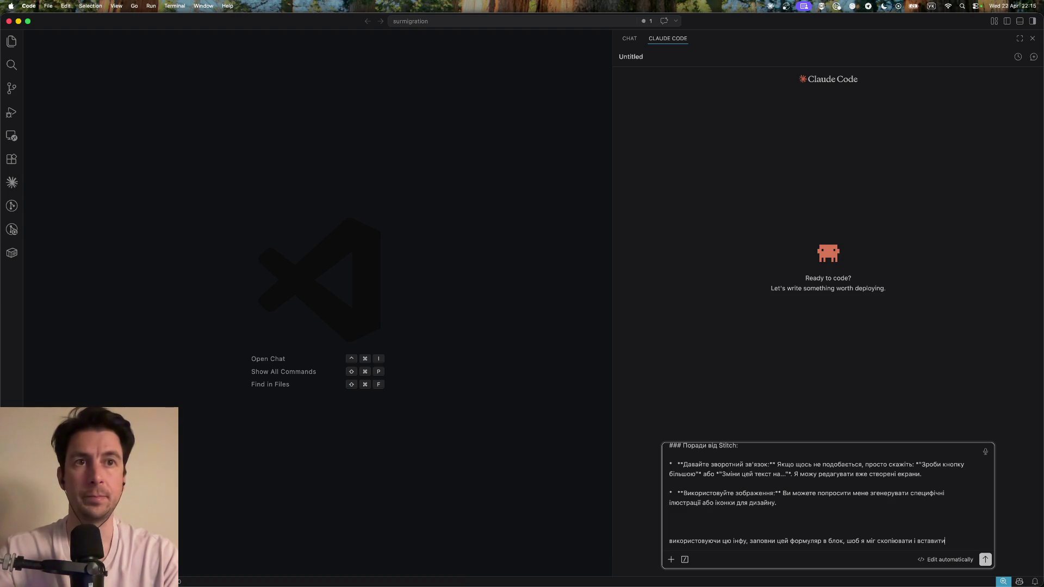
key("Return")
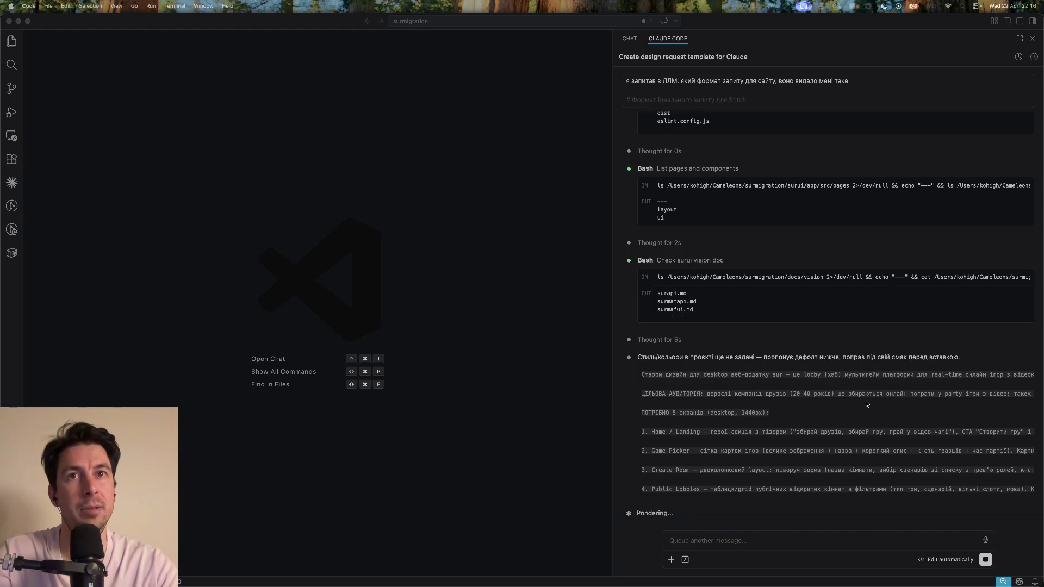
left_click(986, 560)
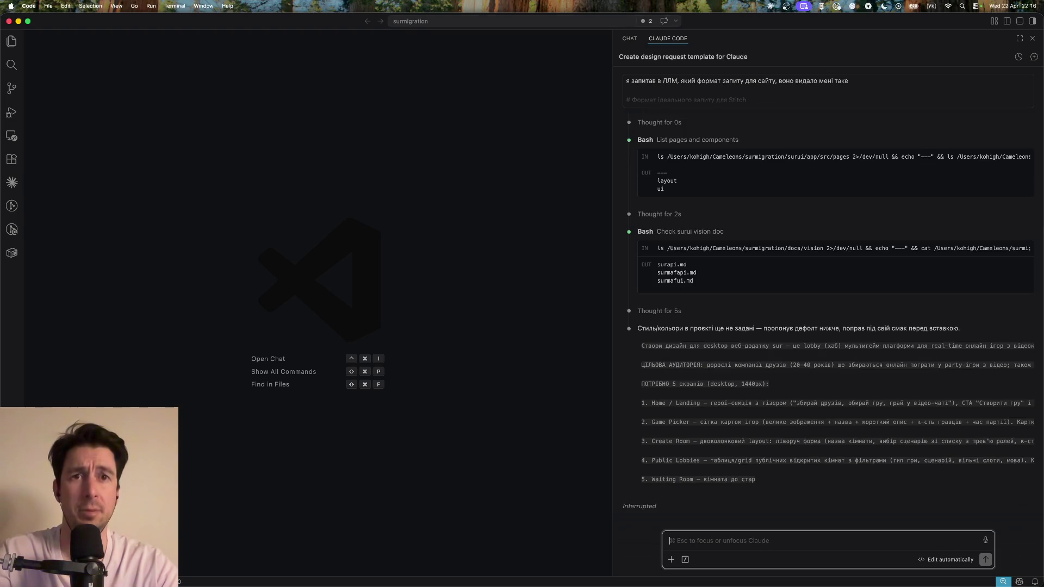
Ask Claude Code for the prompt as one block to copy and paste, then select the reply
type("по")
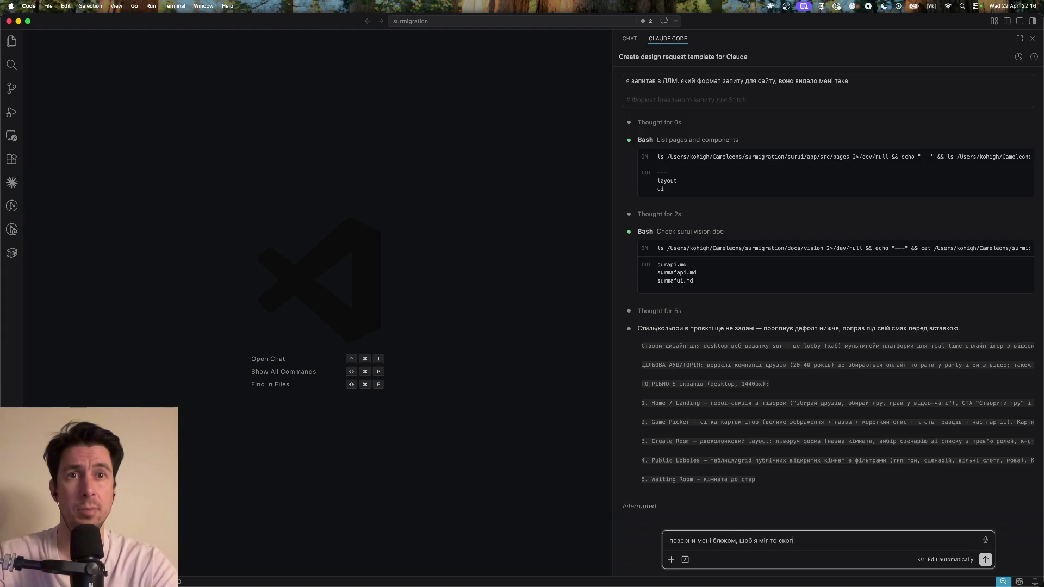
type("ювати ")
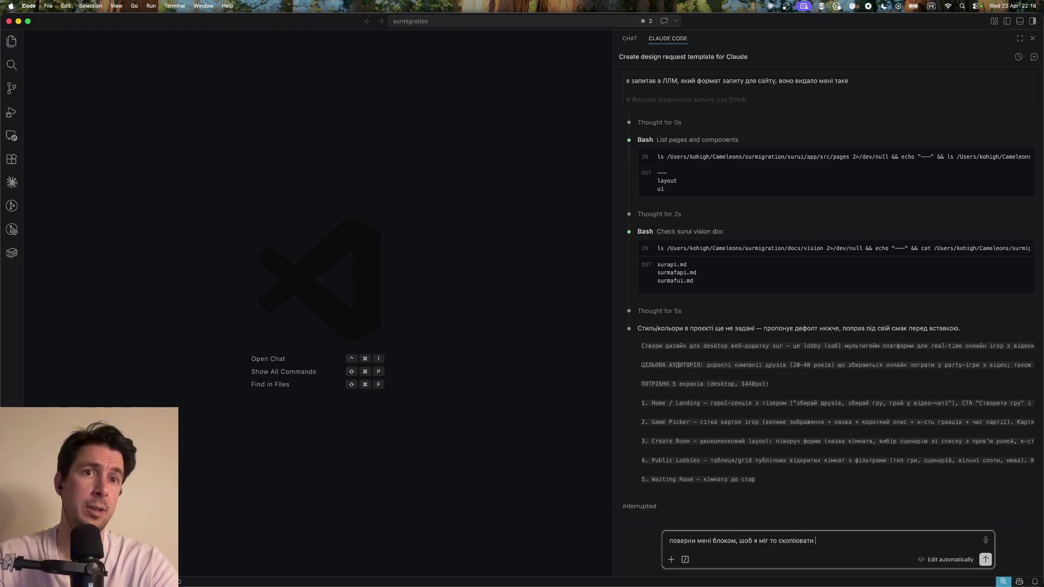
type("і встави")
key("Return")
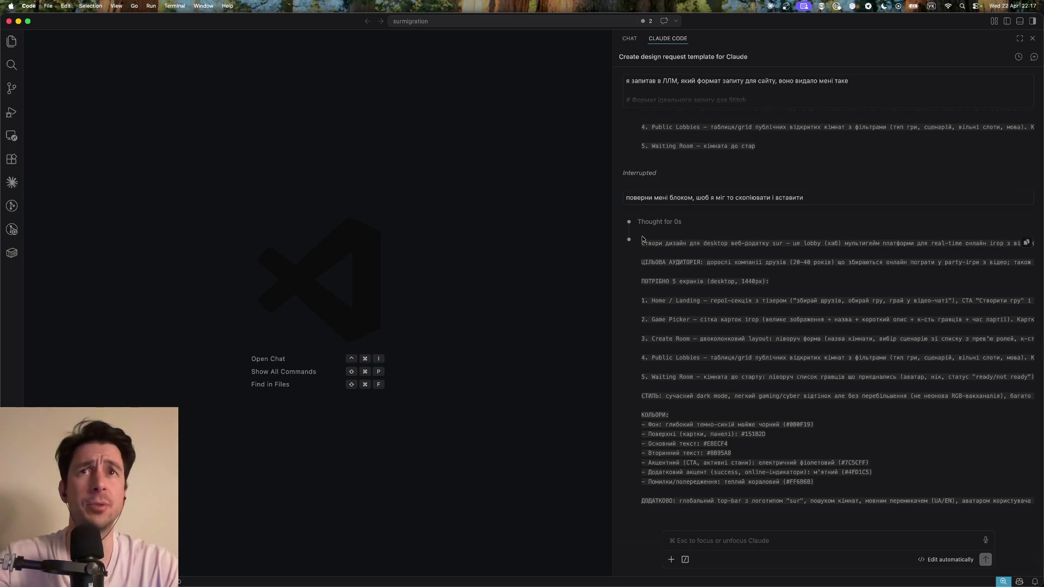
left_click_drag(643, 242, 862, 519)
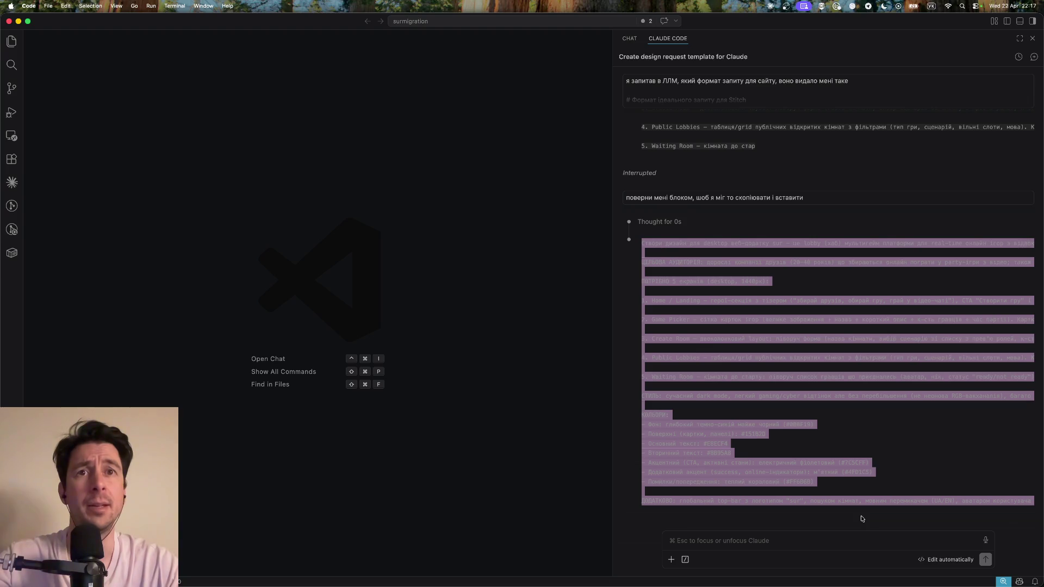
left_click(776, 332)
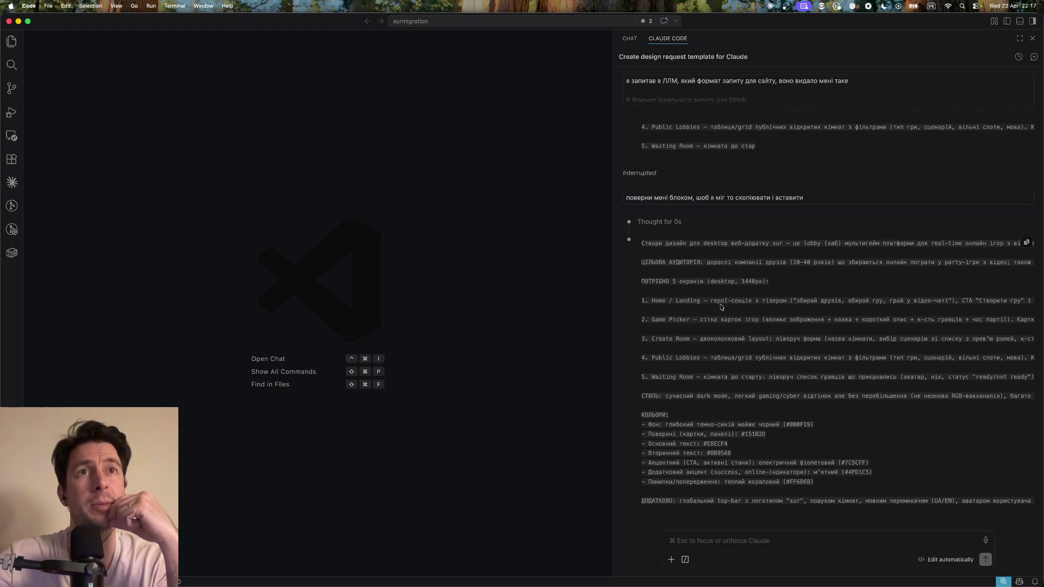
mouse_move(1028, 244)
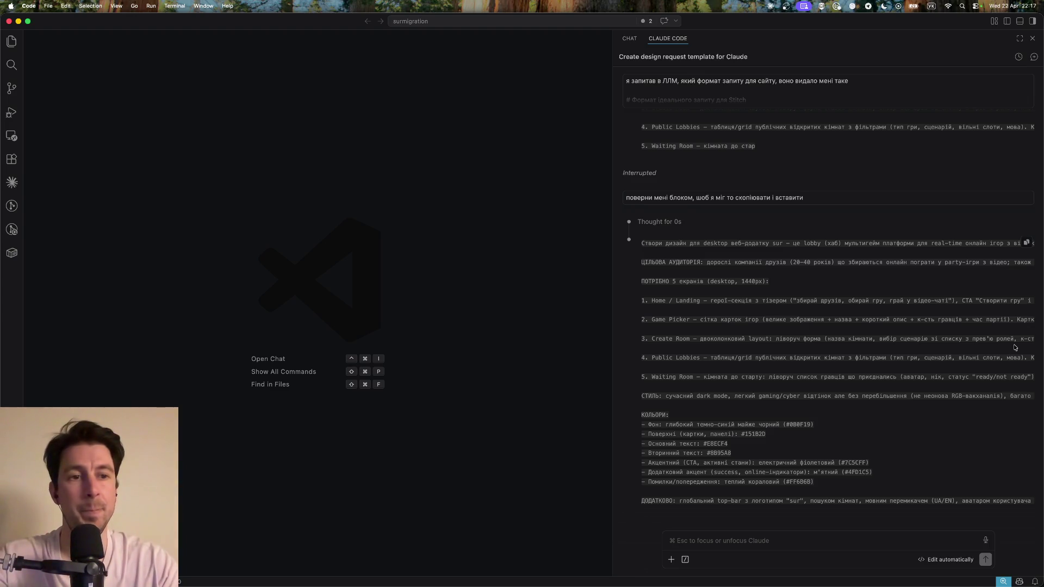
mouse_move(846, 582)
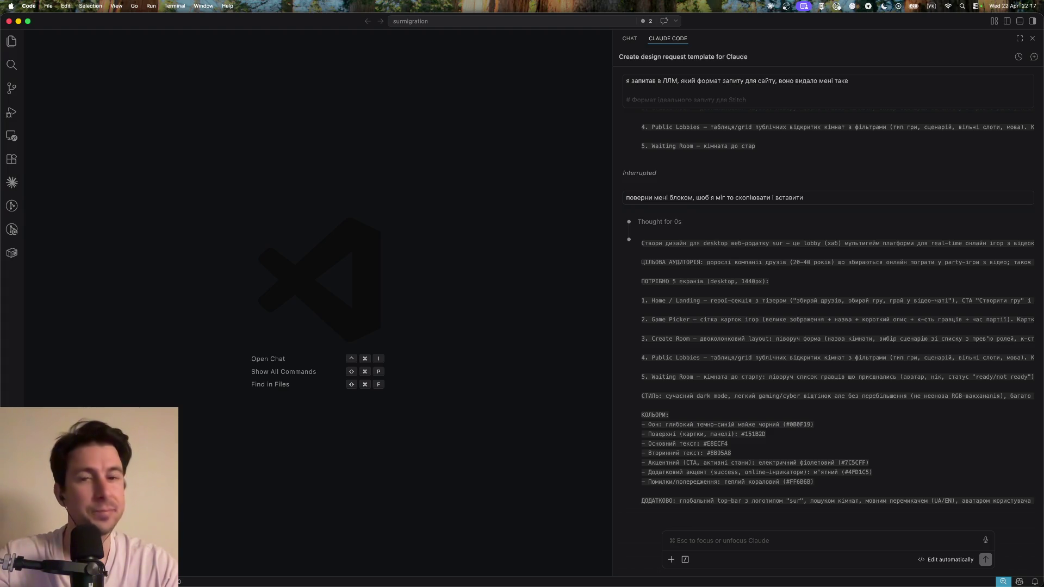
Remove the guide chip in Stitch and paste Claude's 5-screen game-lobby prompt into the prompt box
key("super+Tab")
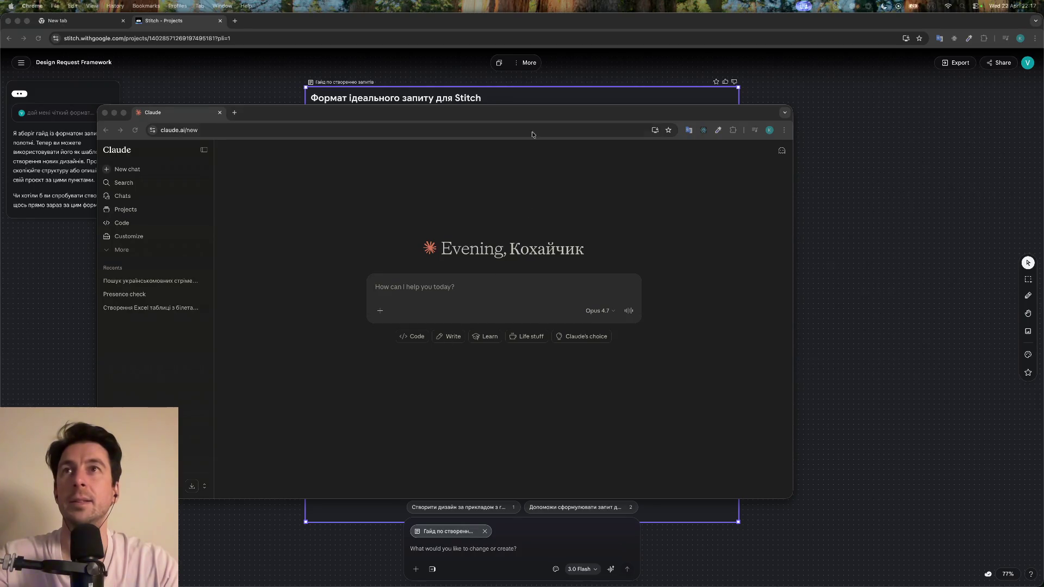
key("super+grave")
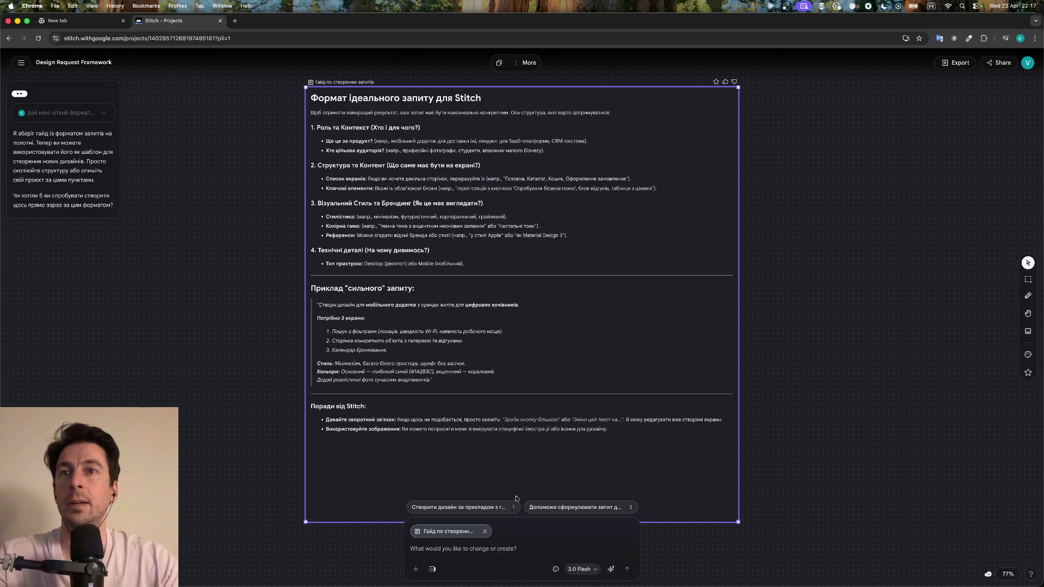
left_click(486, 533)
left_click(475, 548)
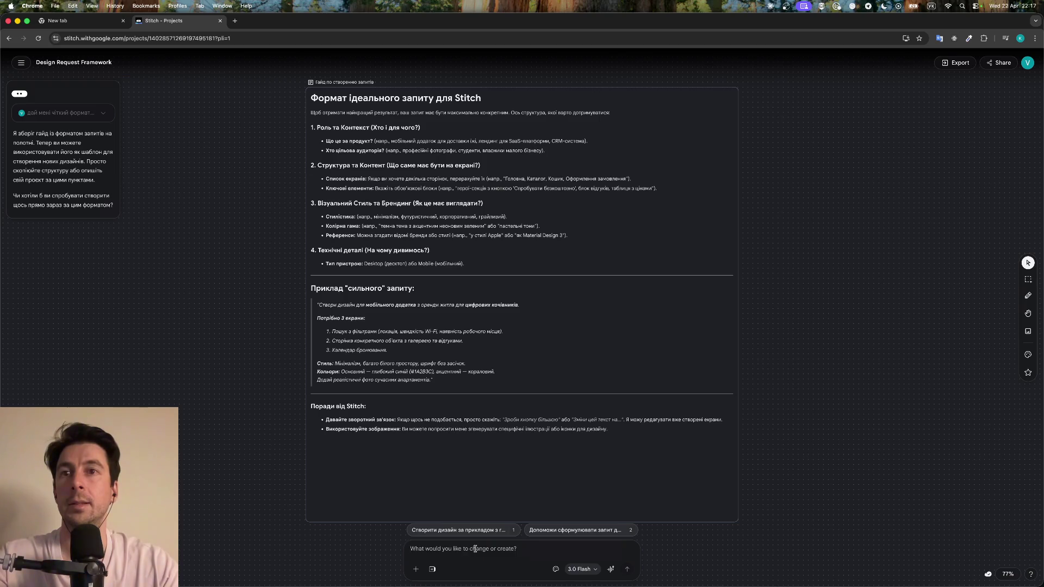
key("super+v")
scroll(475, 544, "up", 5)
scroll(474, 536, "up", 5)
scroll(473, 527, "up", 5)
scroll(473, 520, "up", 5)
scroll(473, 521, "up", 3)
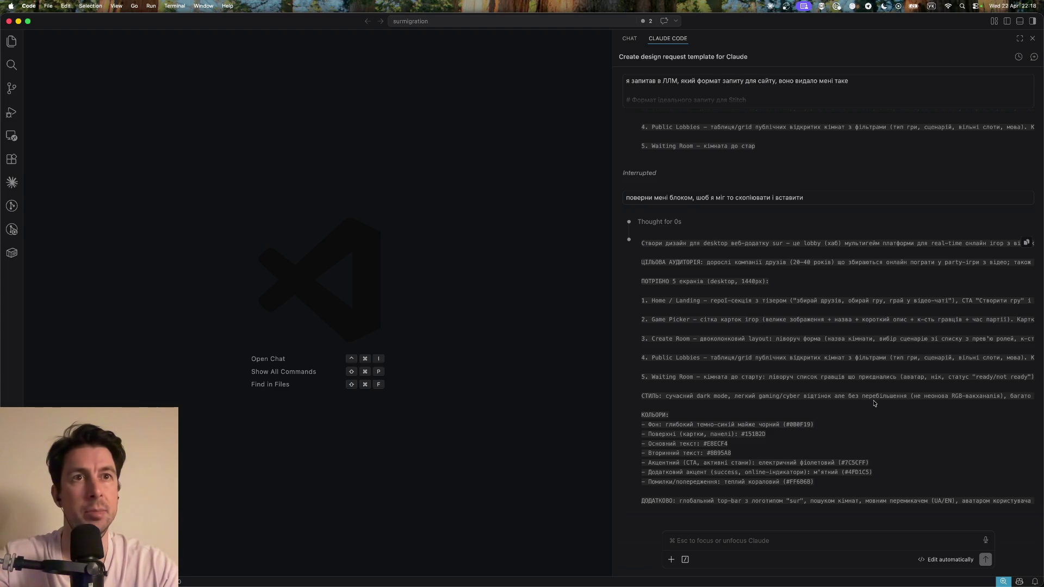
scroll(874, 403, "right", 2)
scroll(875, 403, "right", 2)
scroll(875, 403, "right", 2)
scroll(875, 403, "right", 2)
scroll(874, 403, "right", 2)
scroll(875, 403, "right", 2)
scroll(875, 403, "right", 2)
scroll(875, 403, "right", 2)
scroll(875, 403, "right", 1)
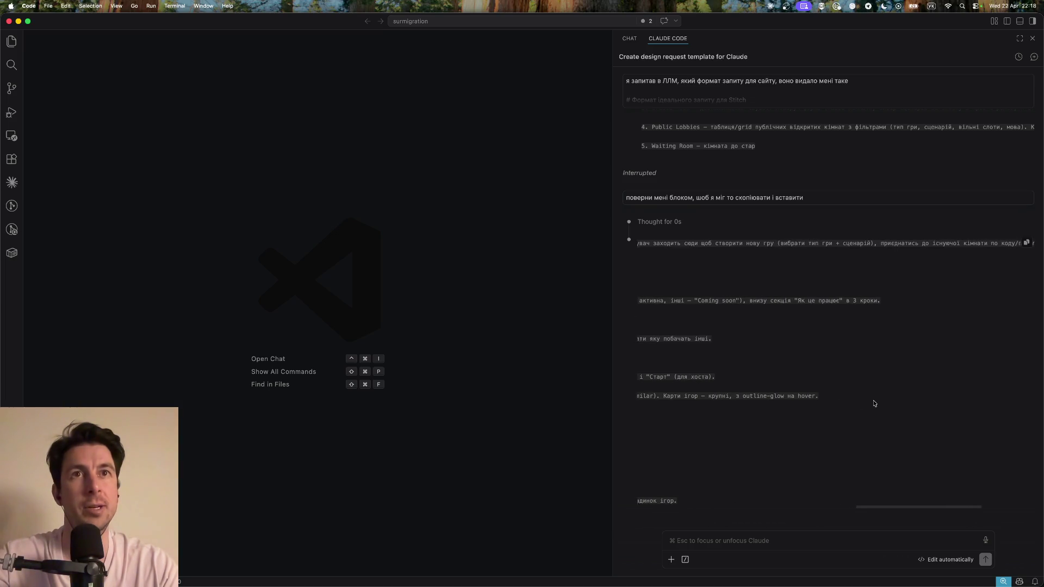
scroll(874, 403, "left", 10)
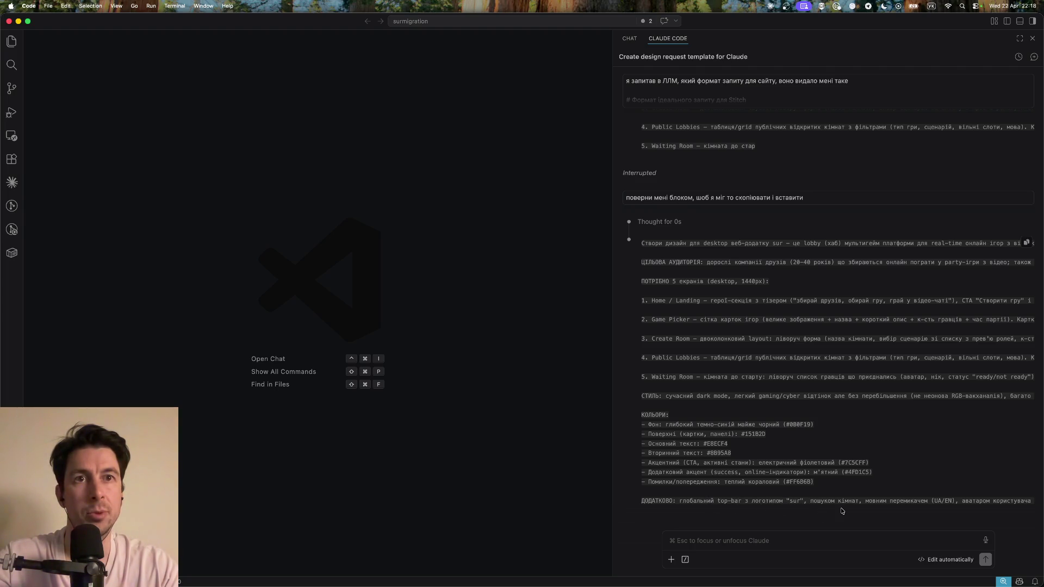
scroll(848, 506, "right", 10)
scroll(870, 499, "right", 8)
scroll(877, 499, "right", 6)
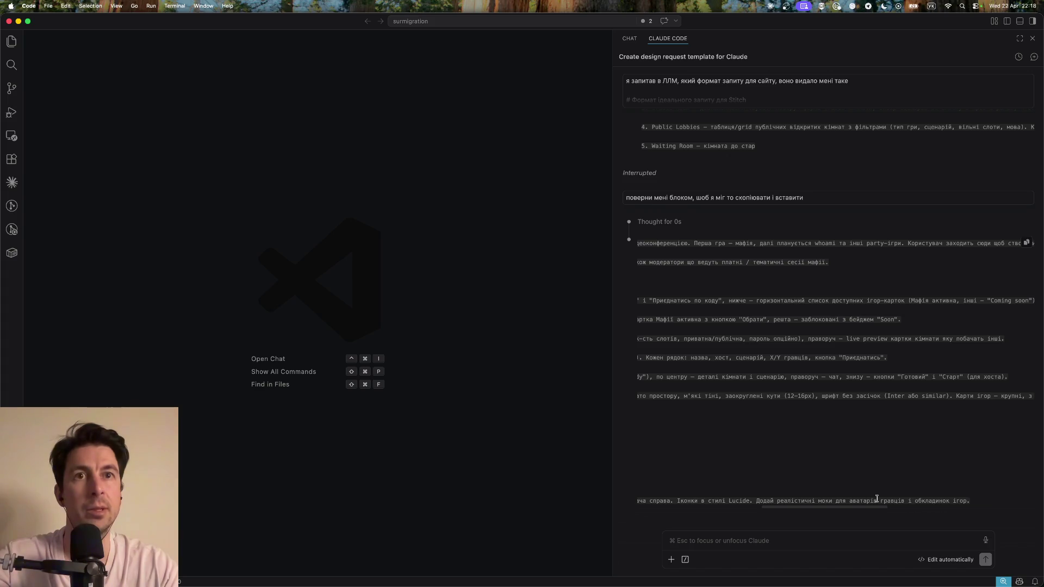
scroll(904, 496, "right", 5)
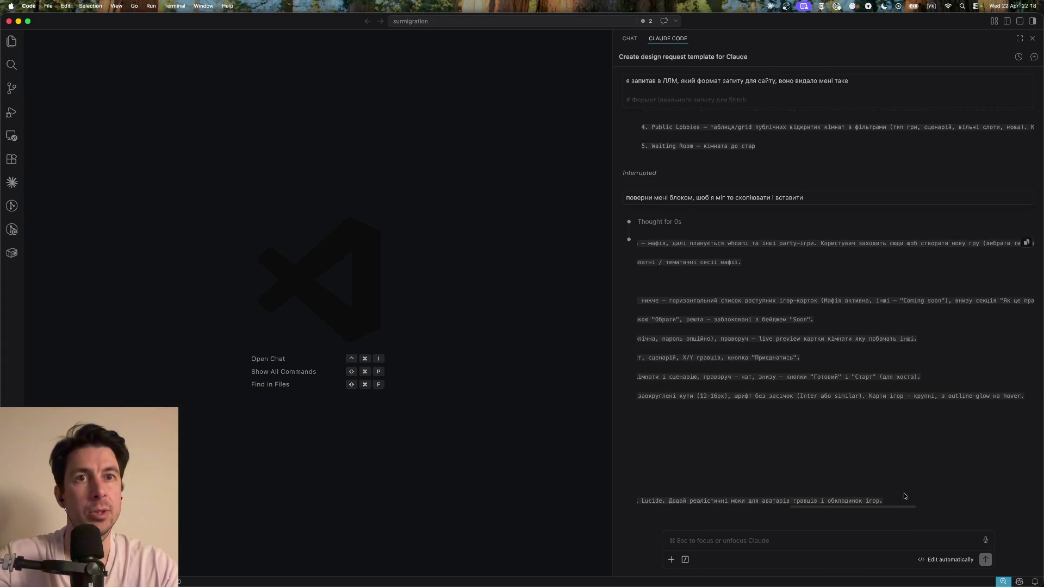
scroll(875, 440, "left", 2)
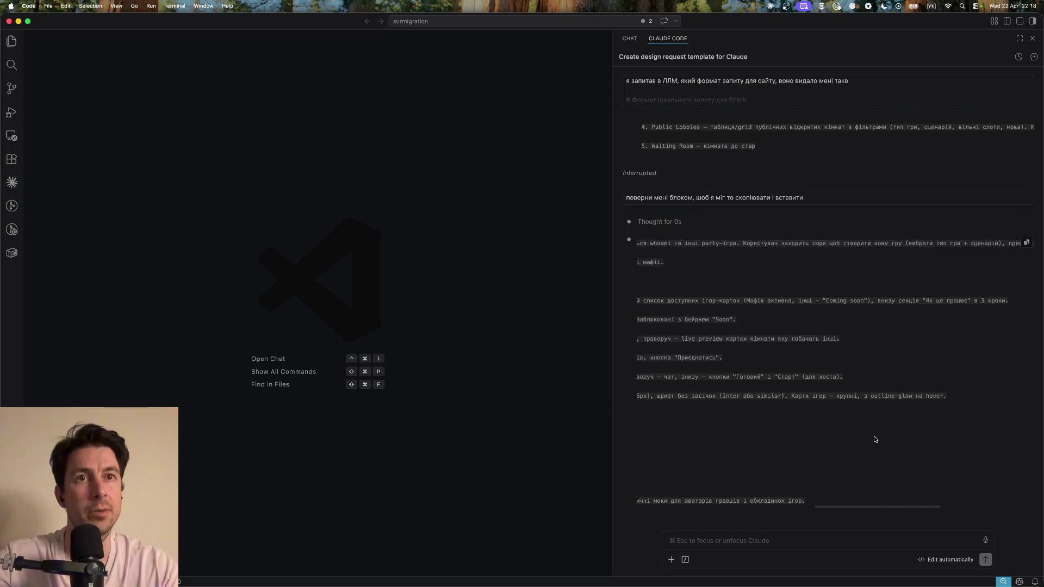
scroll(875, 440, "left", 3)
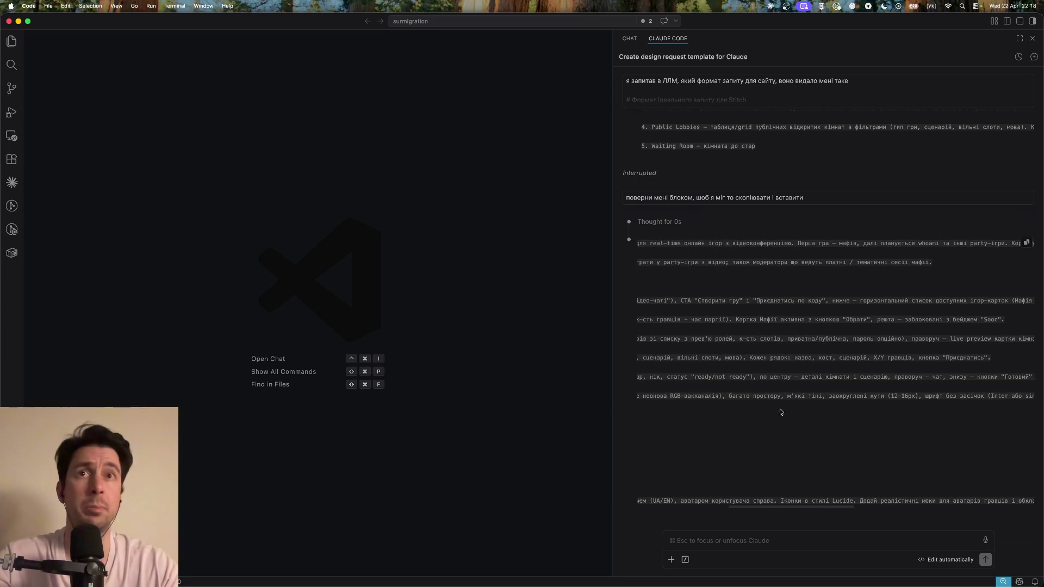
Copy the full design prompt from Claude Code into Stitch, replacing the old text and trimming the trailing line
left_click(1026, 244)
key("super+Tab")
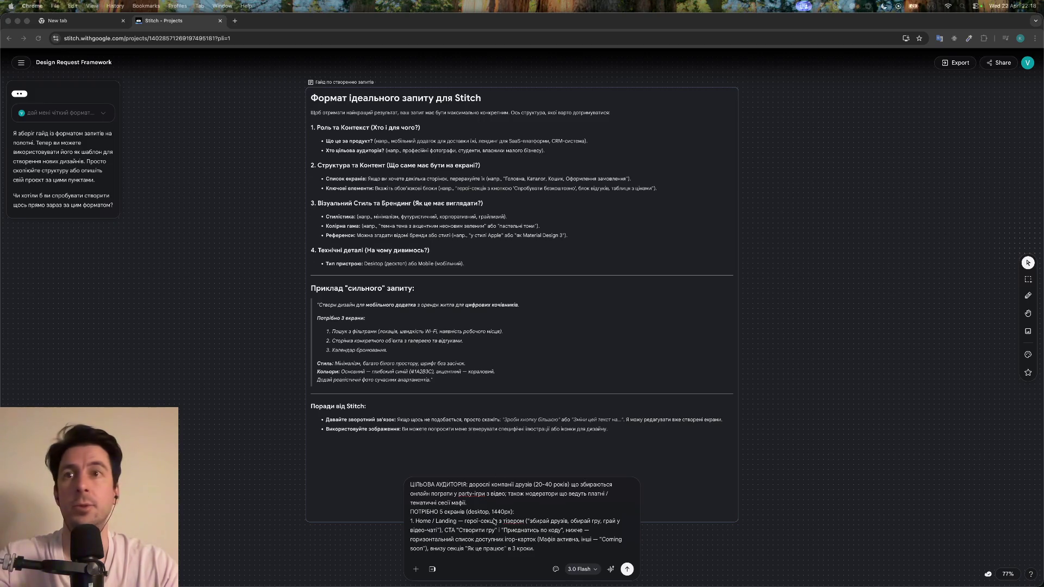
left_click(493, 519)
key("cmd+a")
key("cmd+v")
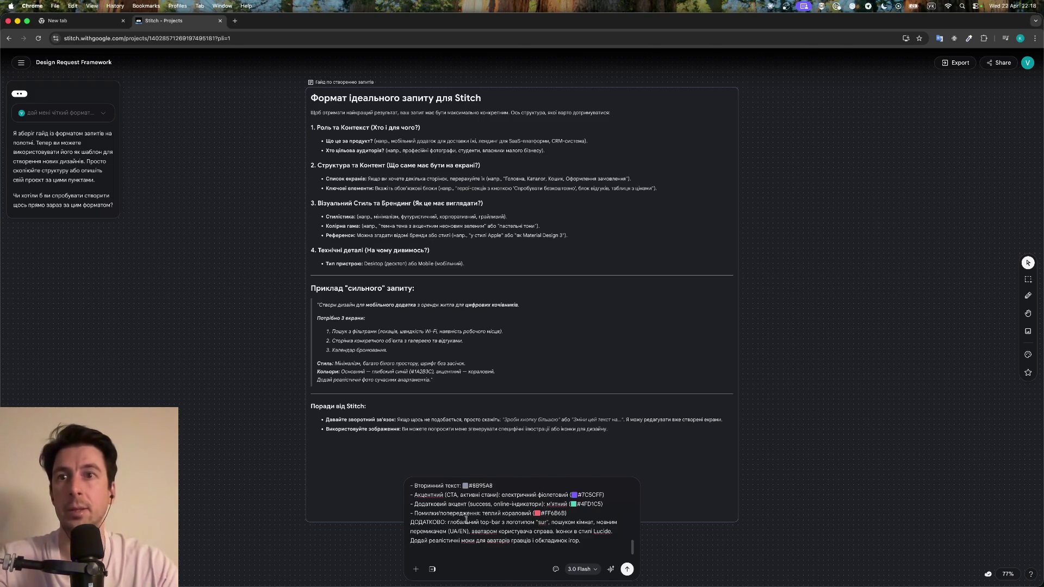
key("BackSpace")
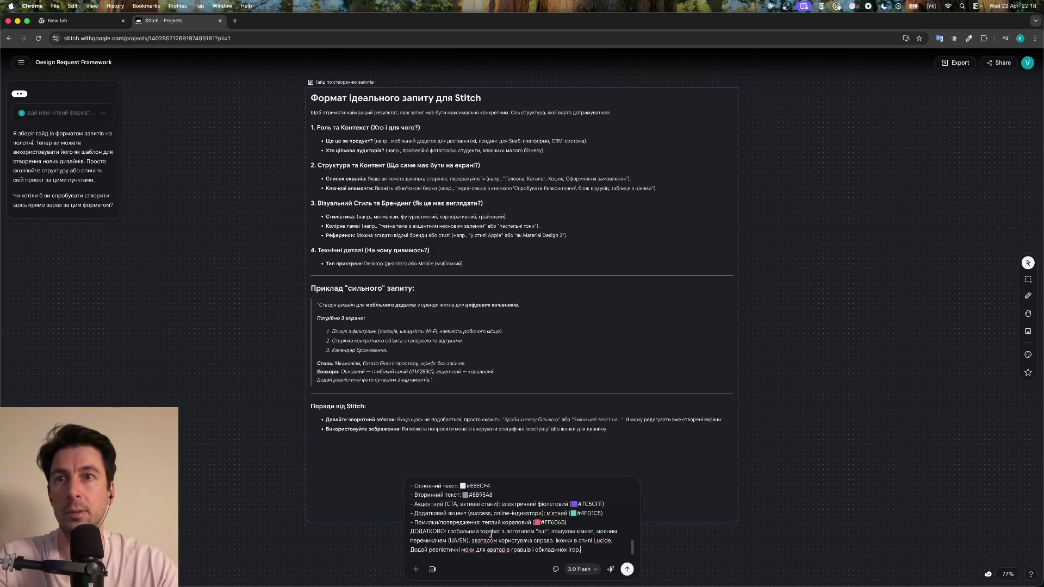
Scroll back up through the pasted lobby prompt to check it from the start
scroll(498, 531, "up", 5)
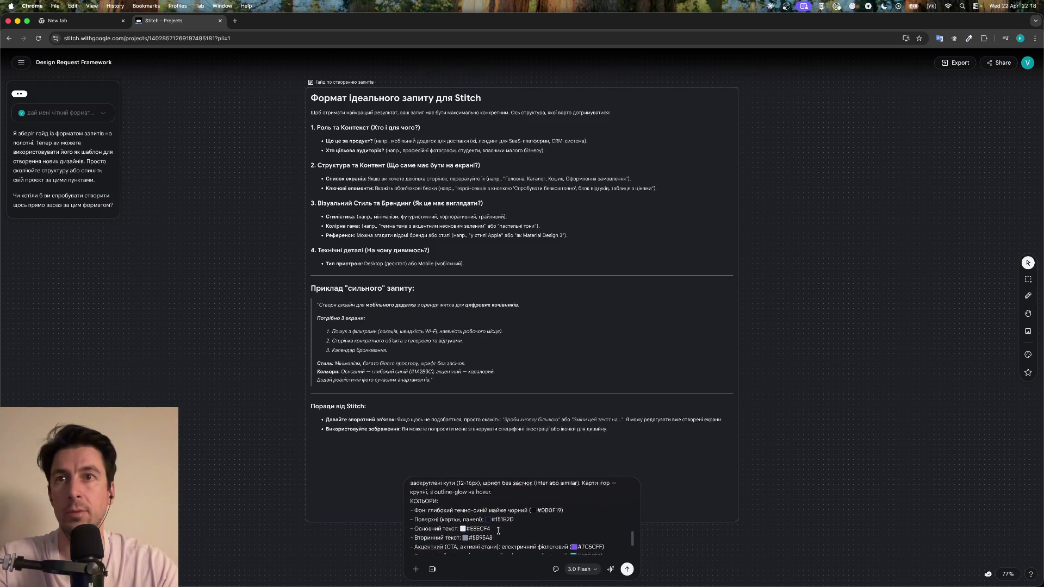
scroll(498, 531, "up", 1)
scroll(498, 531, "up", 2)
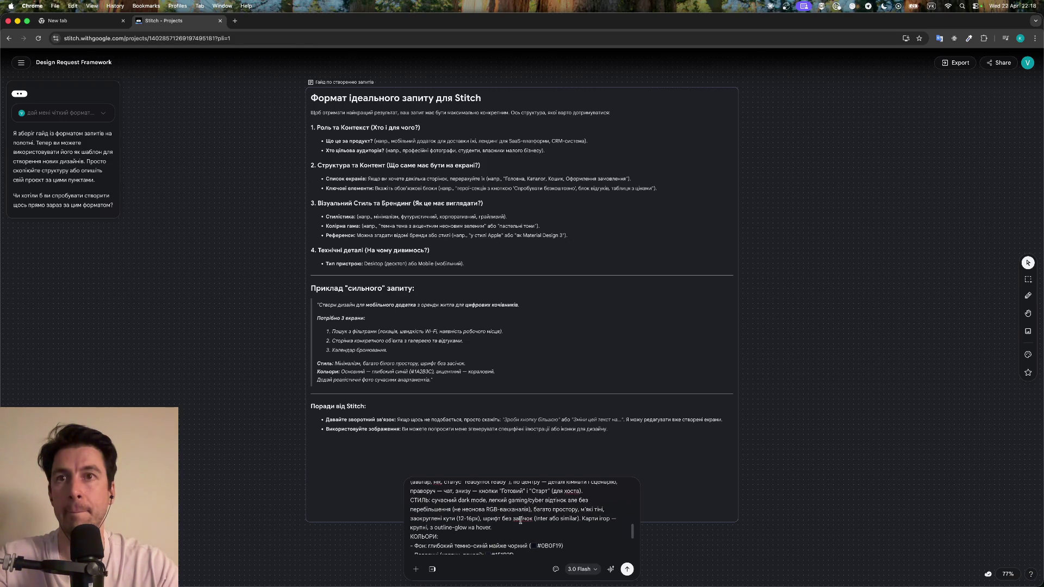
scroll(521, 520, "up", 1)
scroll(521, 521, "up", 1)
scroll(520, 521, "up", 1)
scroll(521, 521, "up", 1)
scroll(521, 520, "up", 1)
scroll(520, 520, "up", 1)
scroll(520, 520, "up", 1)
scroll(521, 520, "up", 1)
scroll(520, 521, "up", 1)
scroll(520, 521, "up", 1)
scroll(521, 521, "up", 1)
scroll(521, 521, "up", 2)
scroll(521, 521, "up", 2)
scroll(521, 521, "up", 1)
scroll(520, 521, "up", 2)
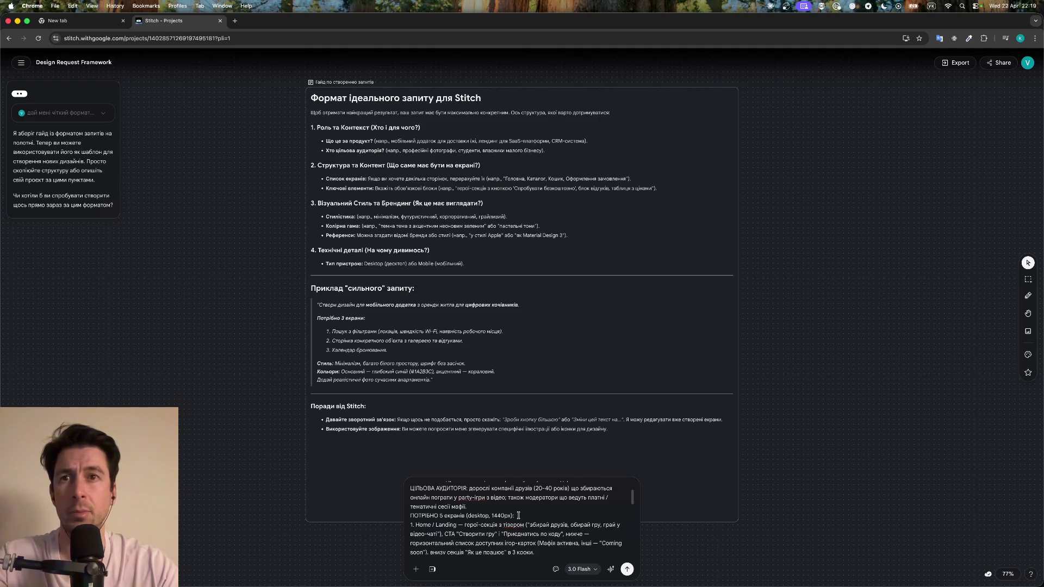
scroll(518, 516, "up", 1)
scroll(519, 515, "up", 1)
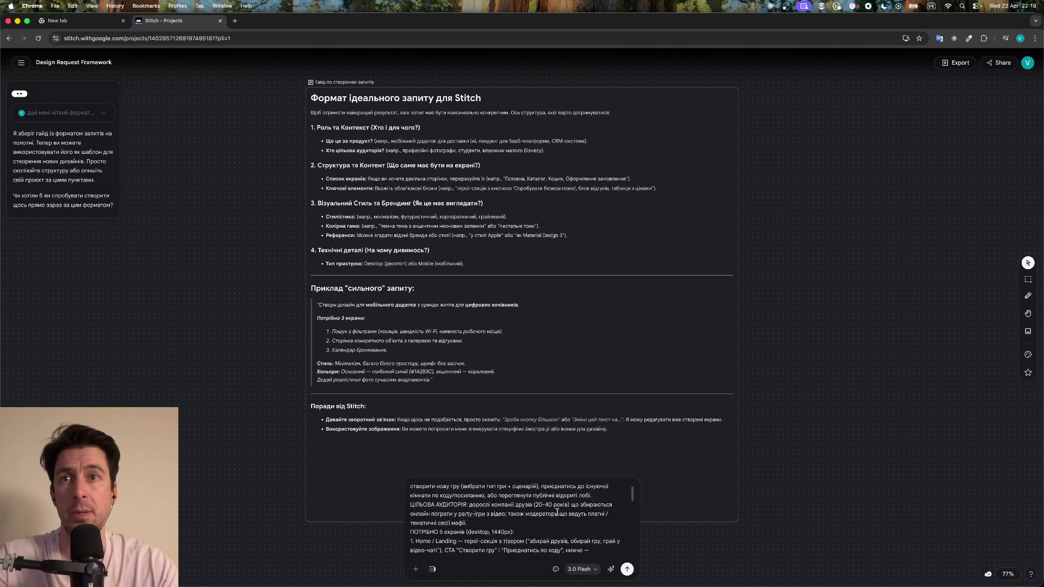
scroll(527, 523, "up", 1)
scroll(528, 523, "up", 1)
scroll(527, 523, "up", 1)
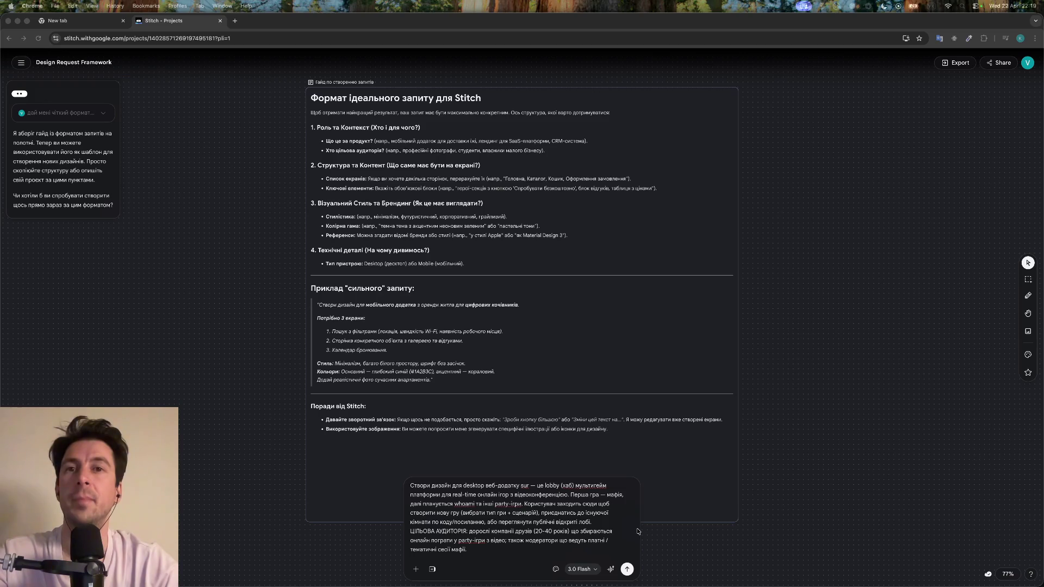
left_click(581, 569)
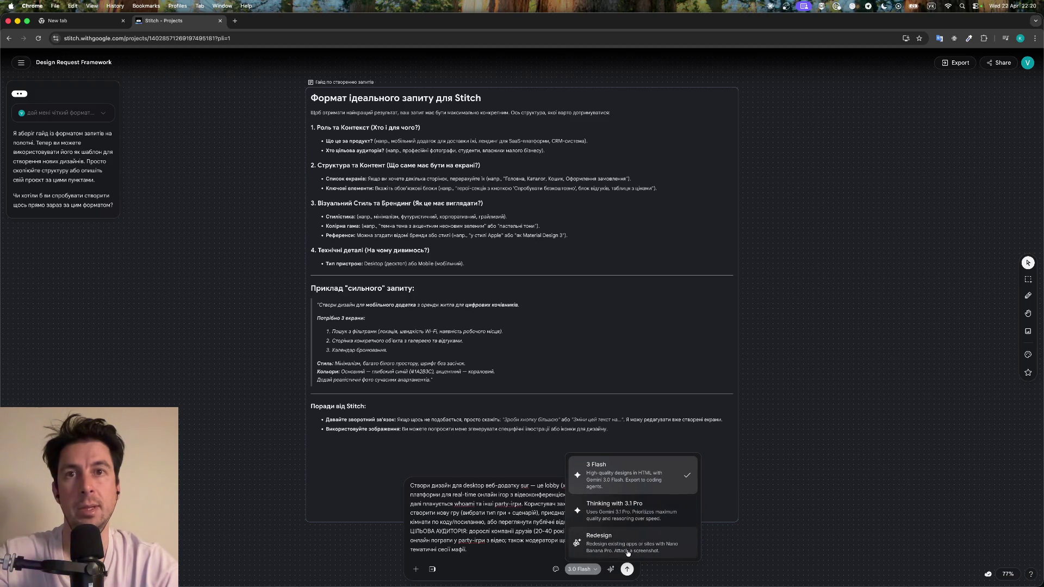
left_click(553, 571)
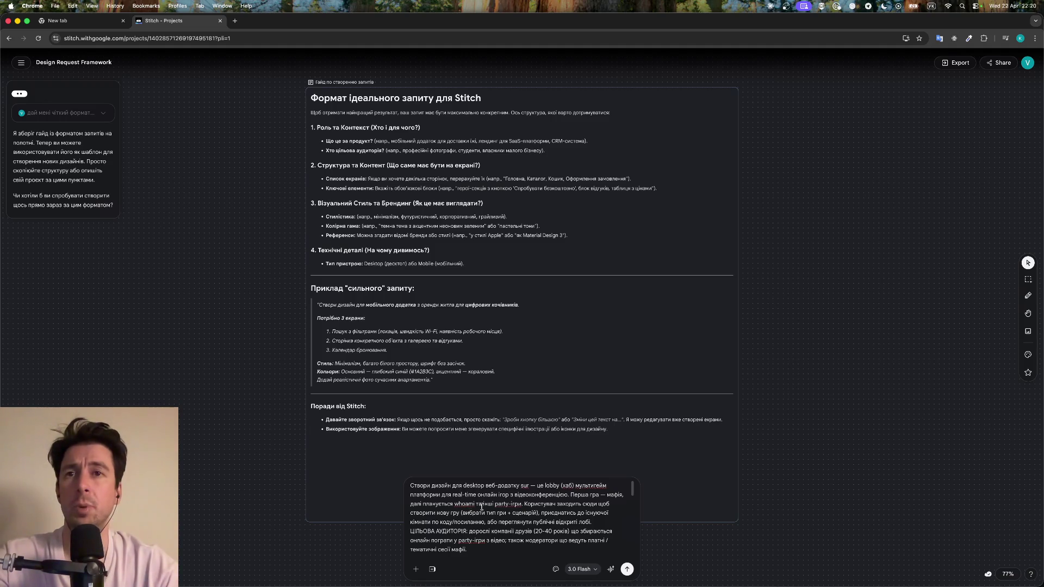
Submit the 5-screen dark game-lobby prompt and watch Stitch build its design system
left_click(629, 569)
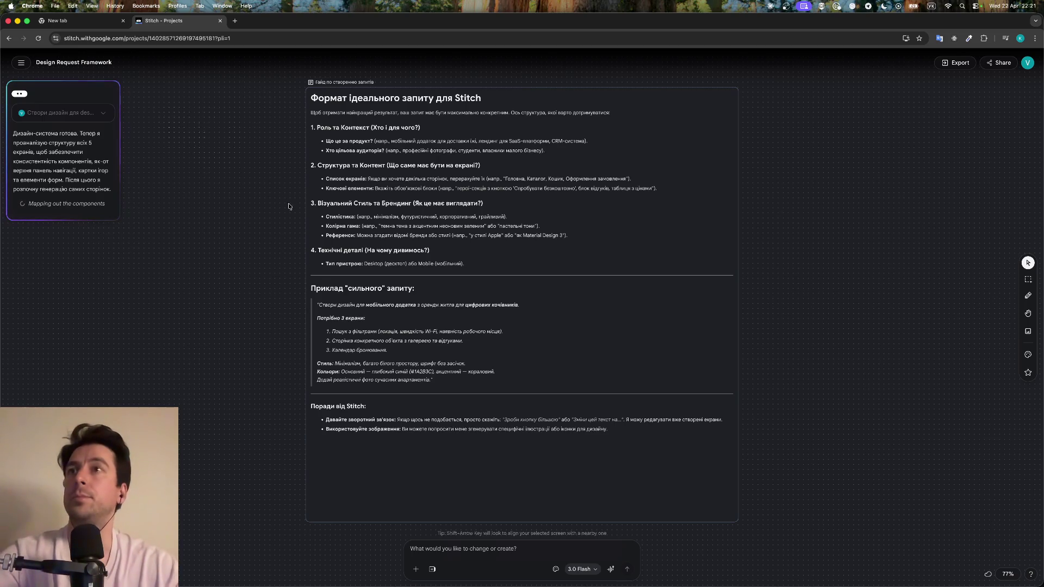
scroll(248, 218, "up", 5)
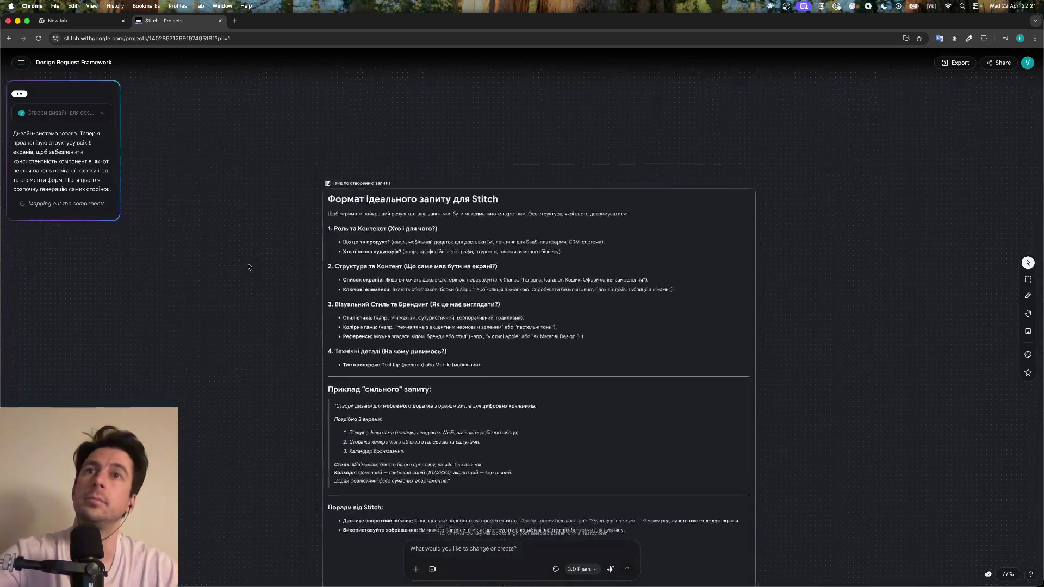
scroll(248, 267, "down", 4)
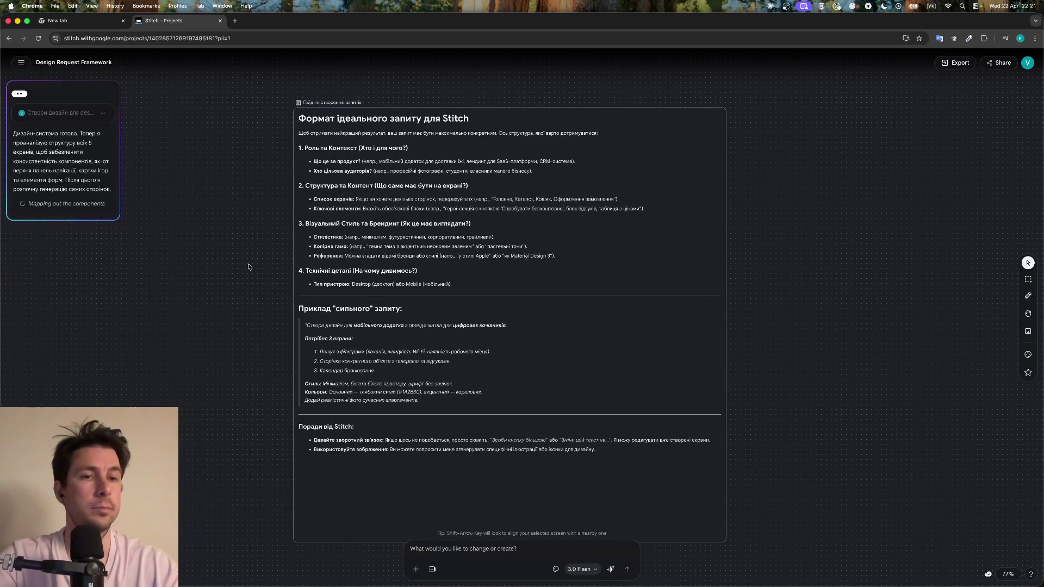
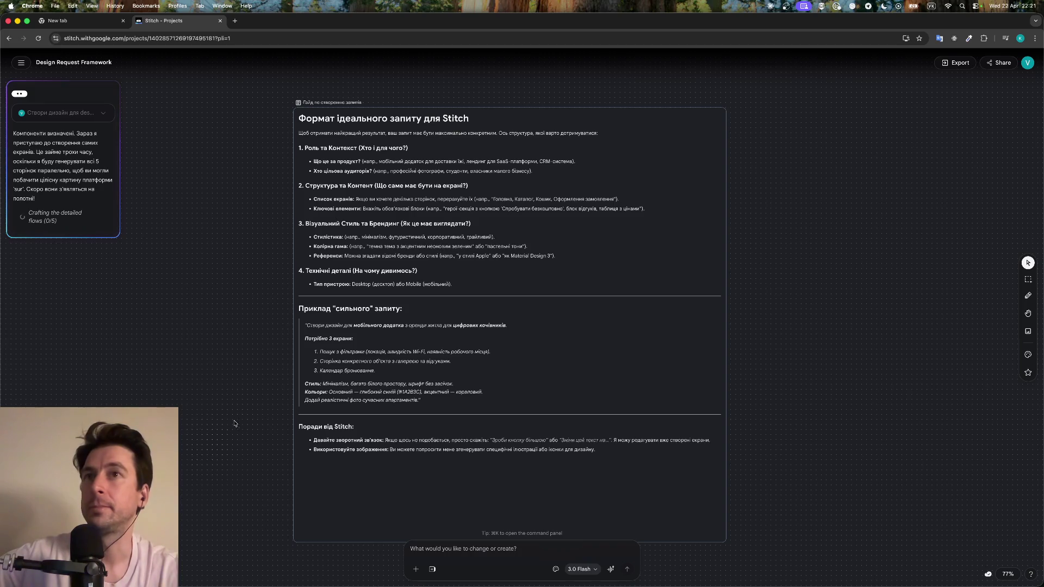
Move the request-format guide card slightly lower and attach it as prompt context
left_click(510, 326)
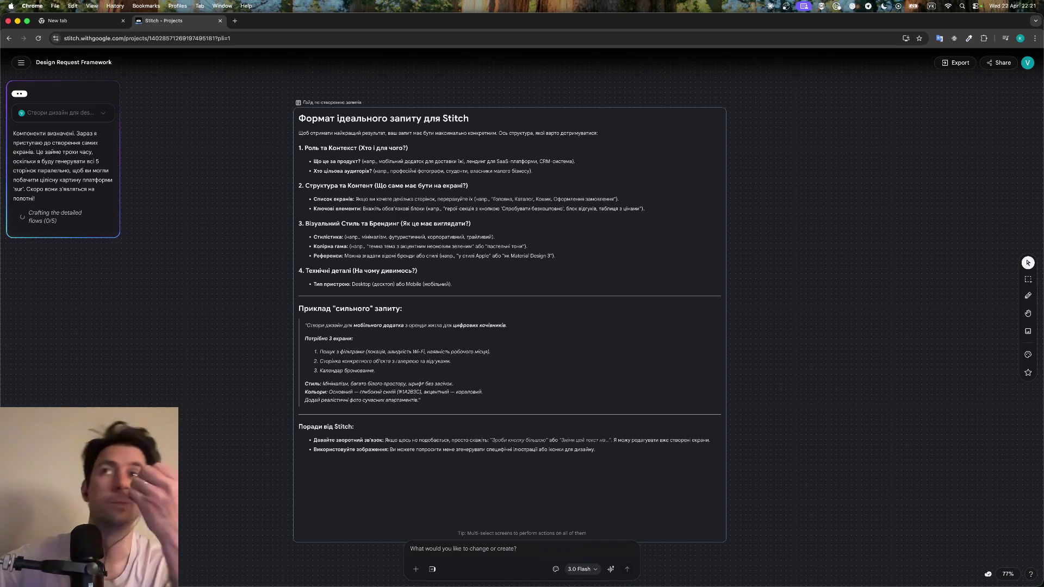
mouse_move(522, 584)
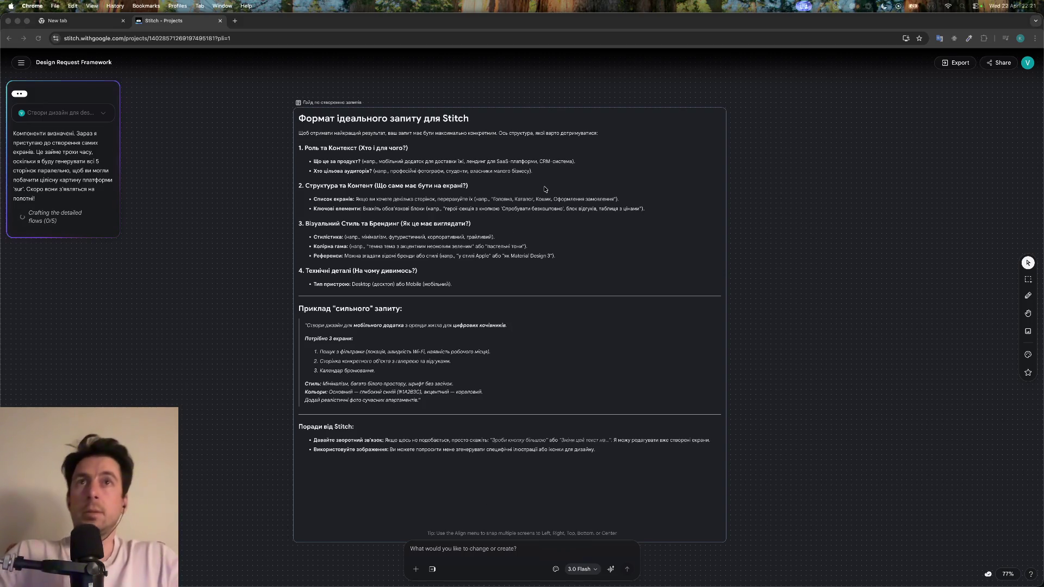
left_click(673, 114)
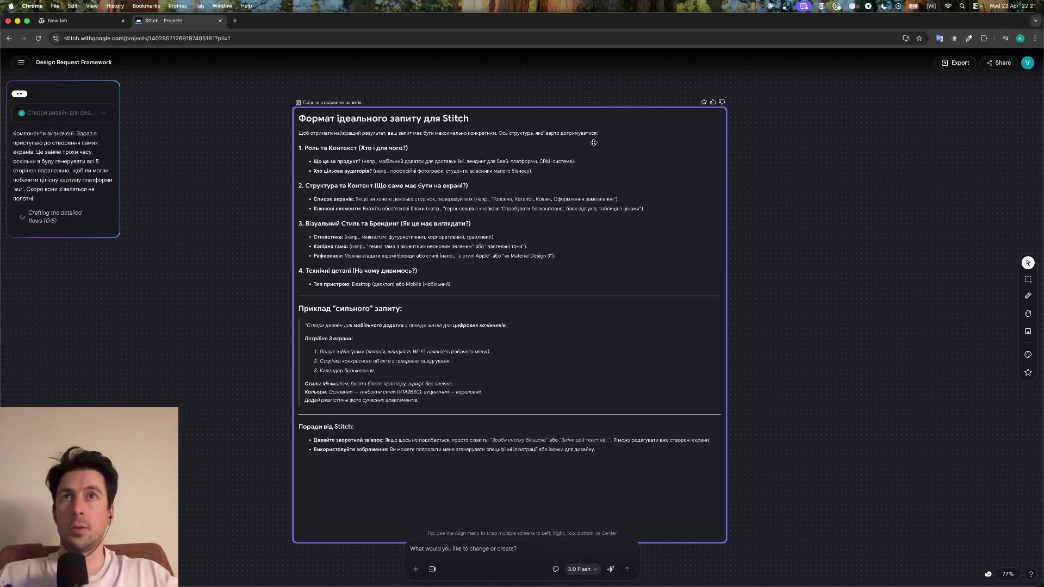
left_click_drag(673, 114, 688, 176)
left_click(606, 274)
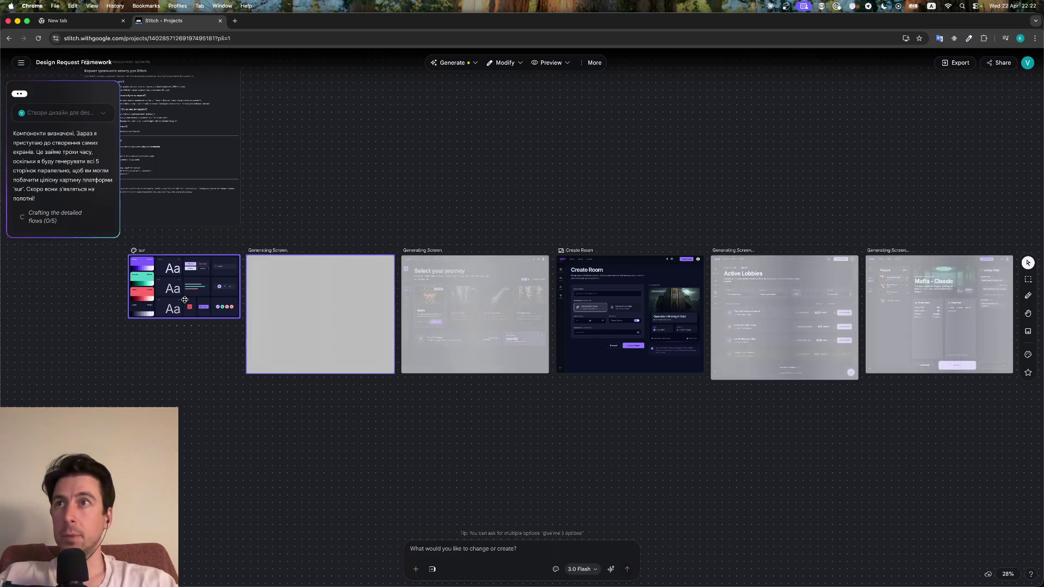
Zoom in and pan right across the canvas from Game Picker to the Mafia Waiting Room screen
scroll(106, 342, "up", 3)
scroll(106, 342, "up", 5)
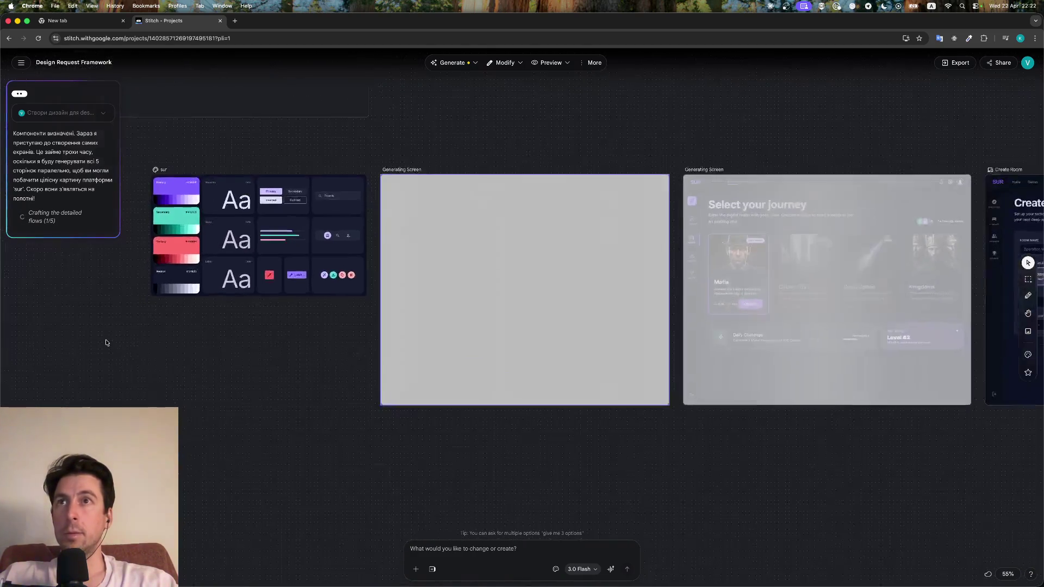
scroll(106, 343, "up", 2)
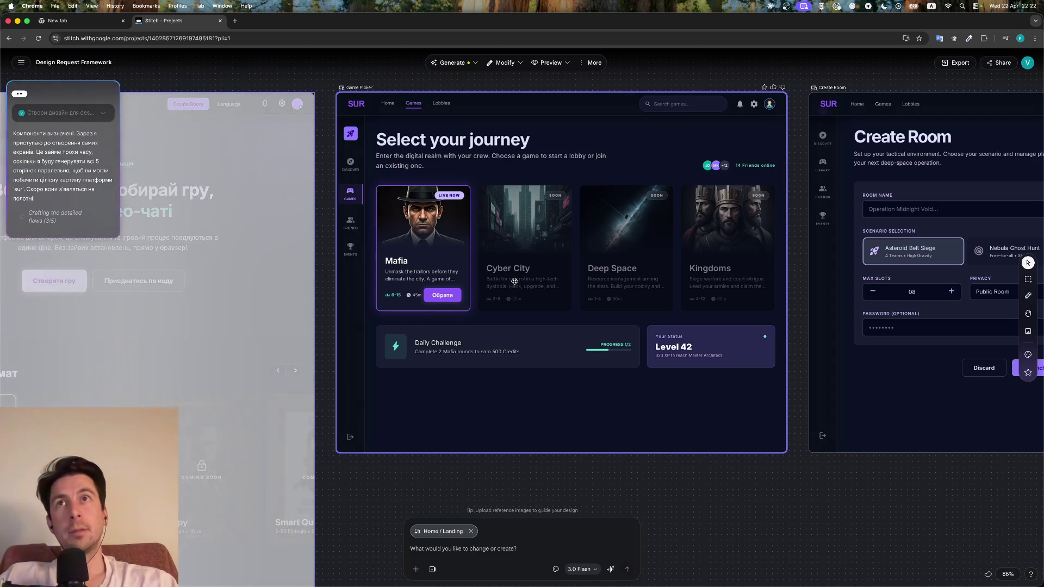
scroll(515, 281, "right", 5)
scroll(514, 281, "right", 4)
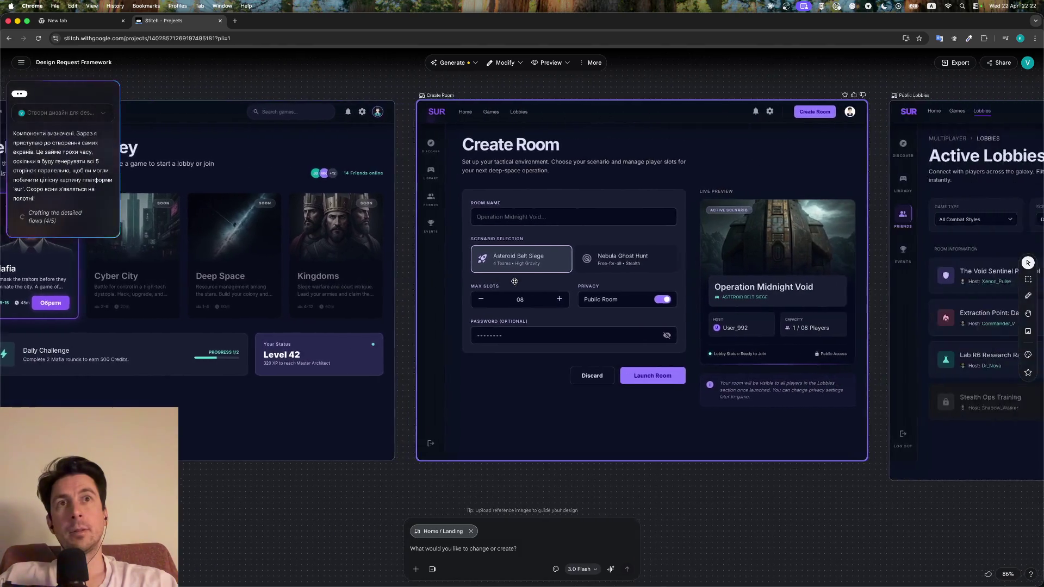
scroll(514, 282, "right", 2)
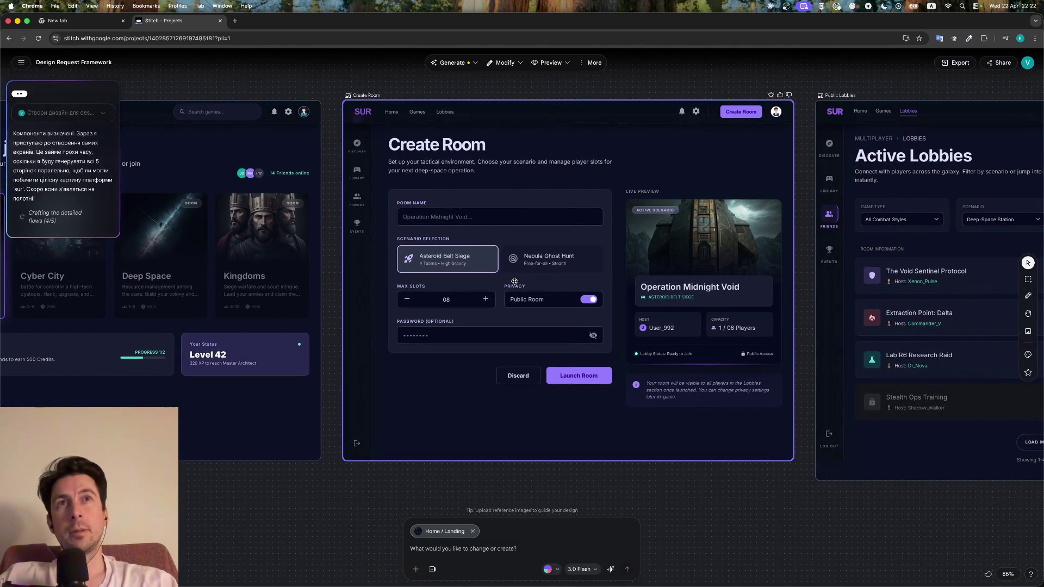
scroll(515, 281, "right", 5)
scroll(515, 281, "right", 4)
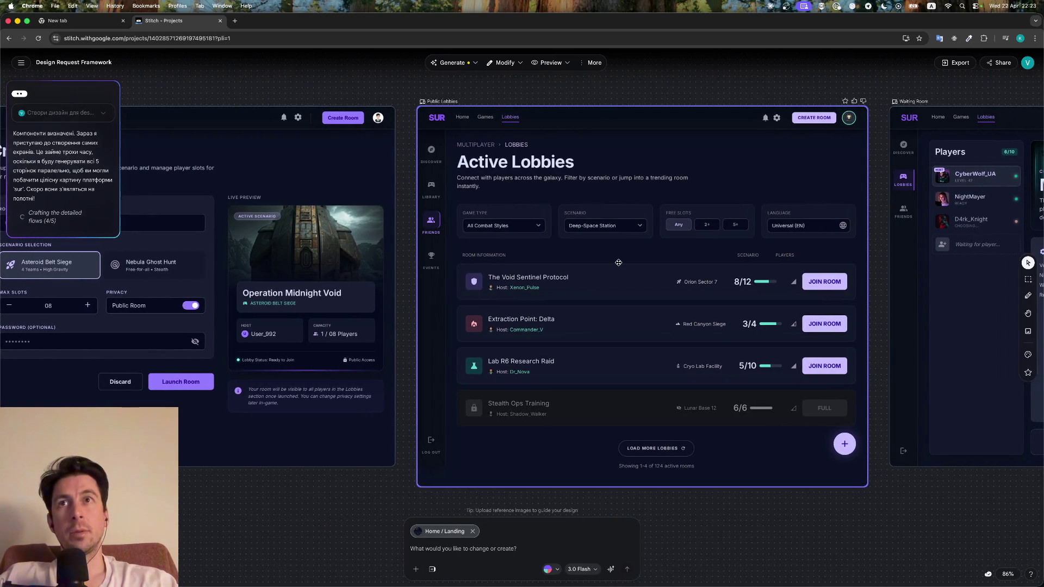
scroll(618, 263, "right", 2)
scroll(619, 263, "right", 4)
scroll(619, 263, "right", 5)
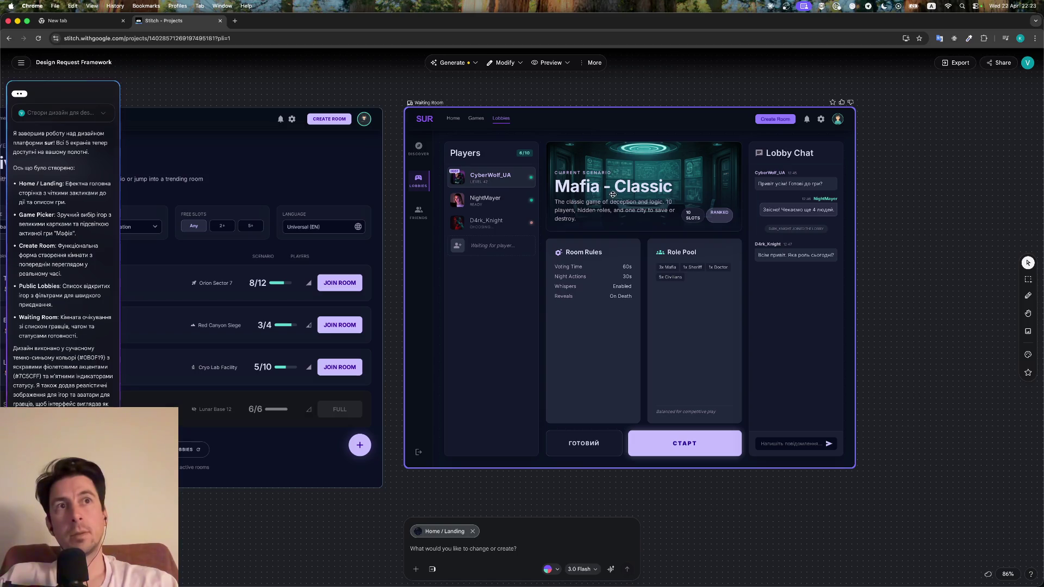
Pan back left and scroll through the generated Home/Landing and Game Picker frames
scroll(615, 200, "down", 2)
scroll(616, 200, "right", 2)
scroll(615, 200, "down", 3)
scroll(615, 200, "right", 3)
scroll(615, 200, "left", 15)
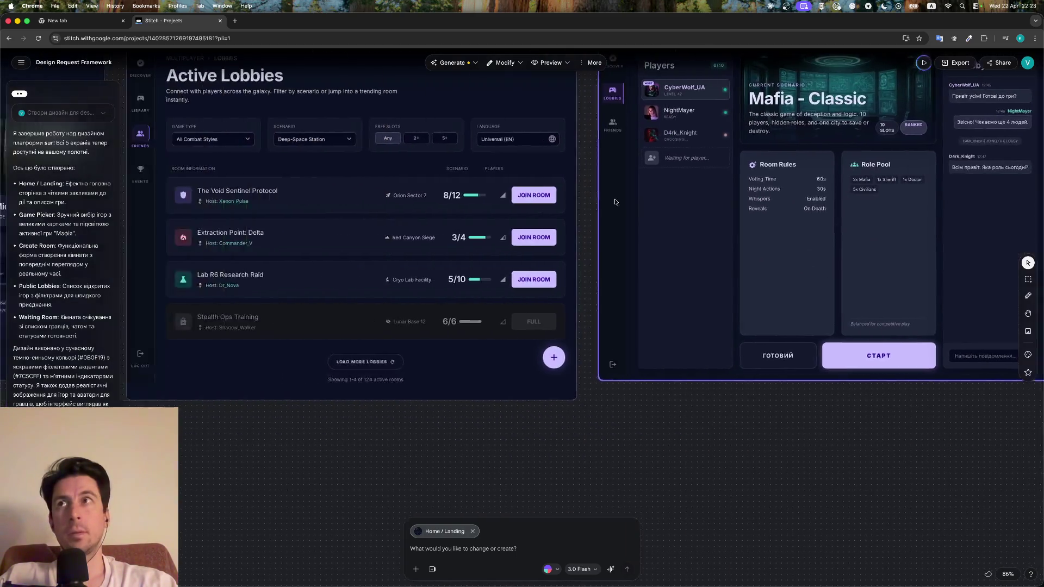
scroll(615, 200, "left", 15)
scroll(615, 200, "left", 10)
scroll(615, 199, "left", 10)
scroll(615, 200, "left", 10)
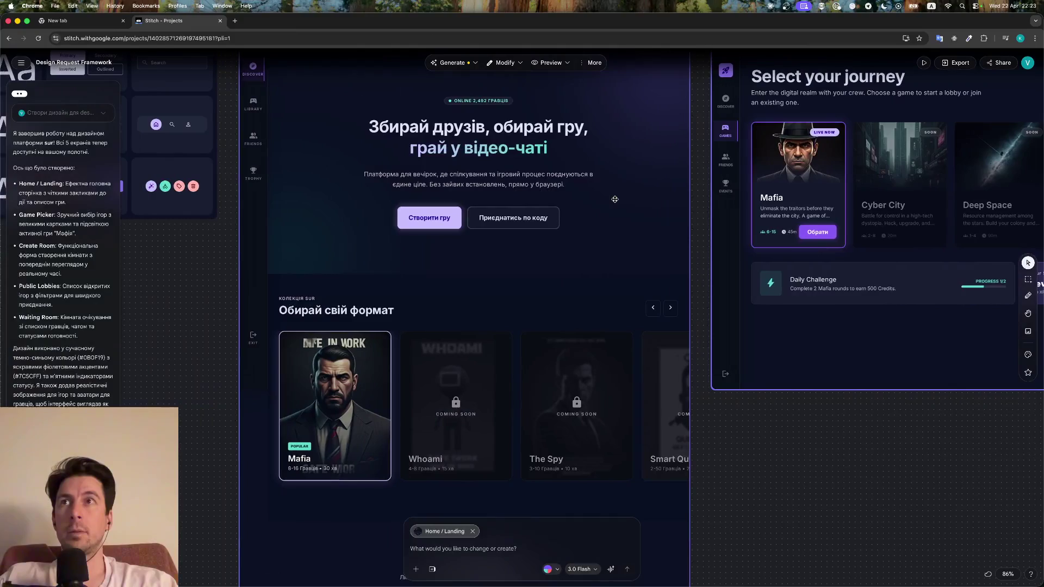
scroll(615, 199, "left", 10)
scroll(615, 199, "left", 6)
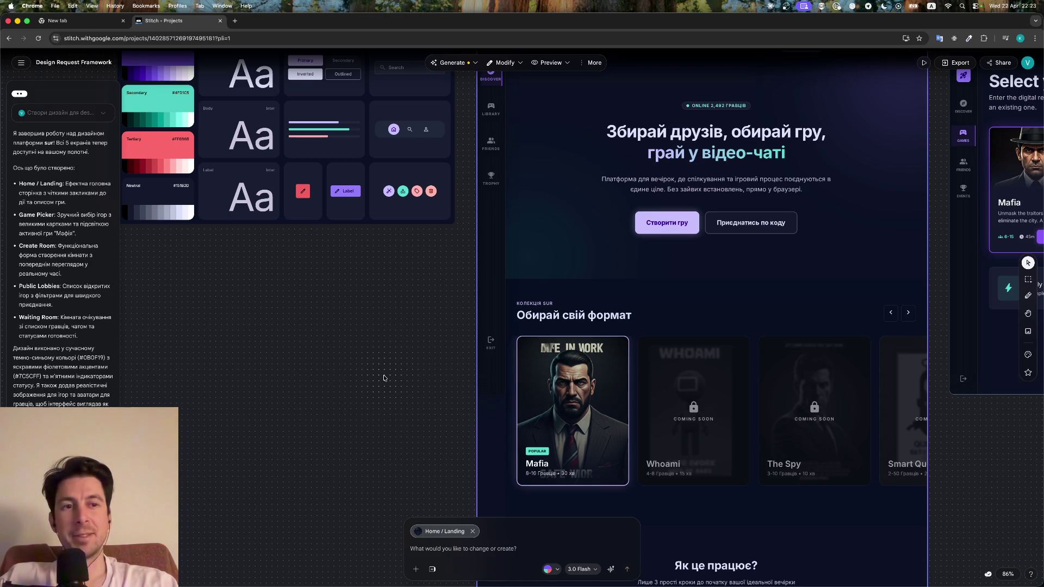
scroll(349, 326, "up", 3)
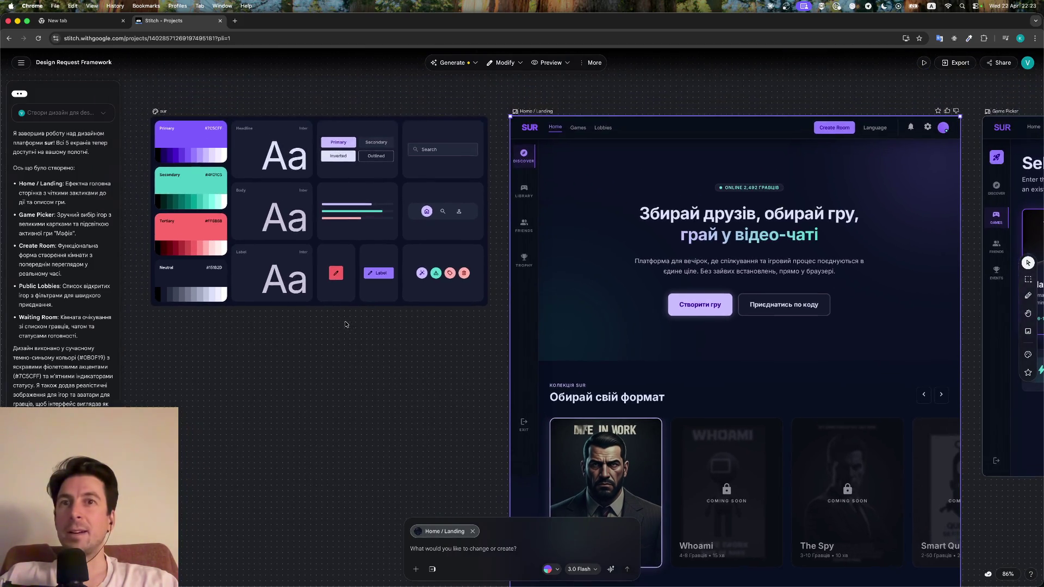
scroll(344, 324, "down", 2)
scroll(344, 324, "down", 2)
scroll(345, 324, "down", 1)
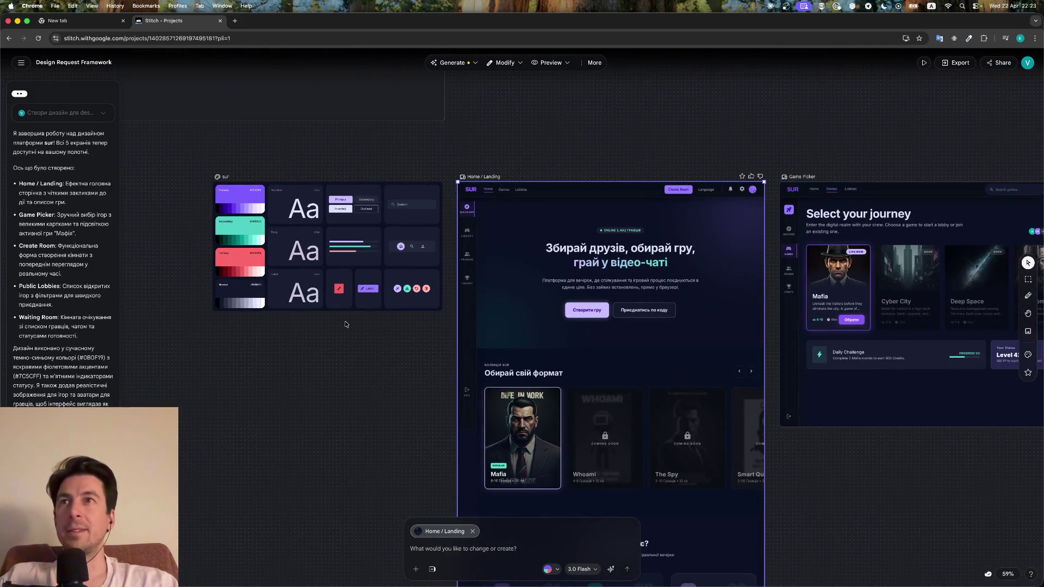
scroll(325, 285, "up", 5)
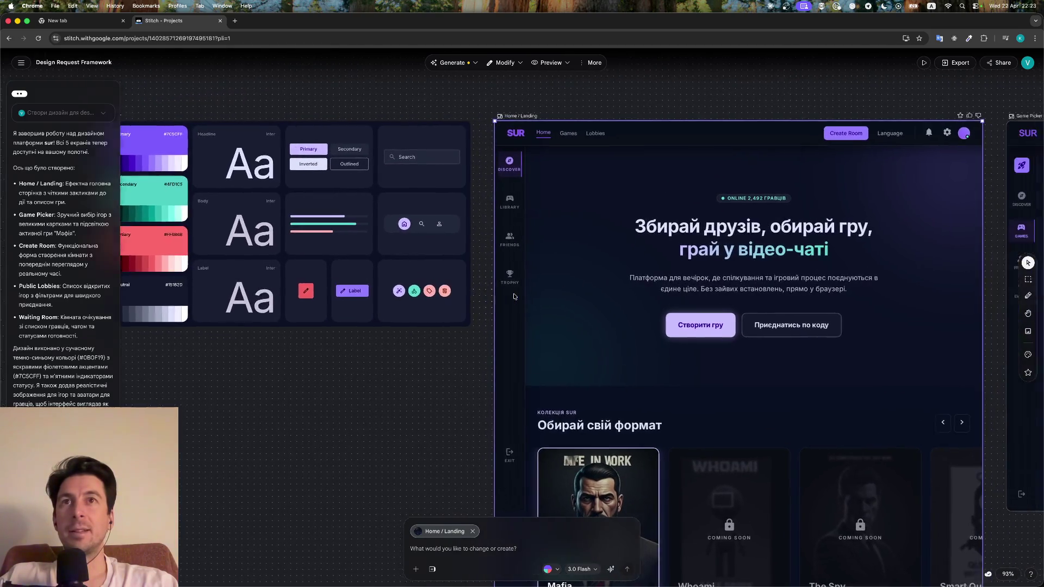
scroll(514, 292, "right", 5)
scroll(571, 321, "down", 1)
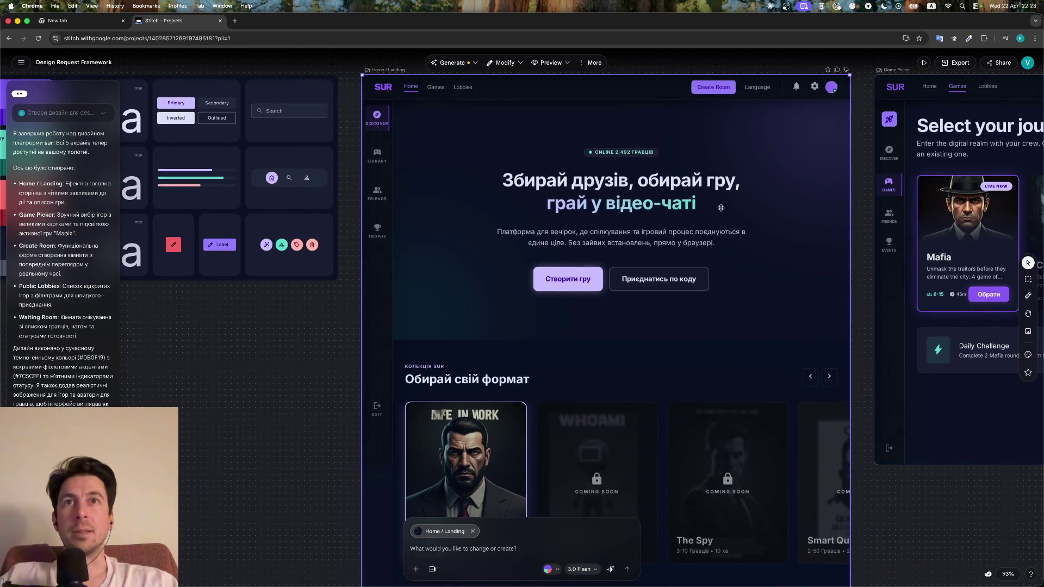
scroll(593, 203, "down", 2)
scroll(593, 203, "down", 2)
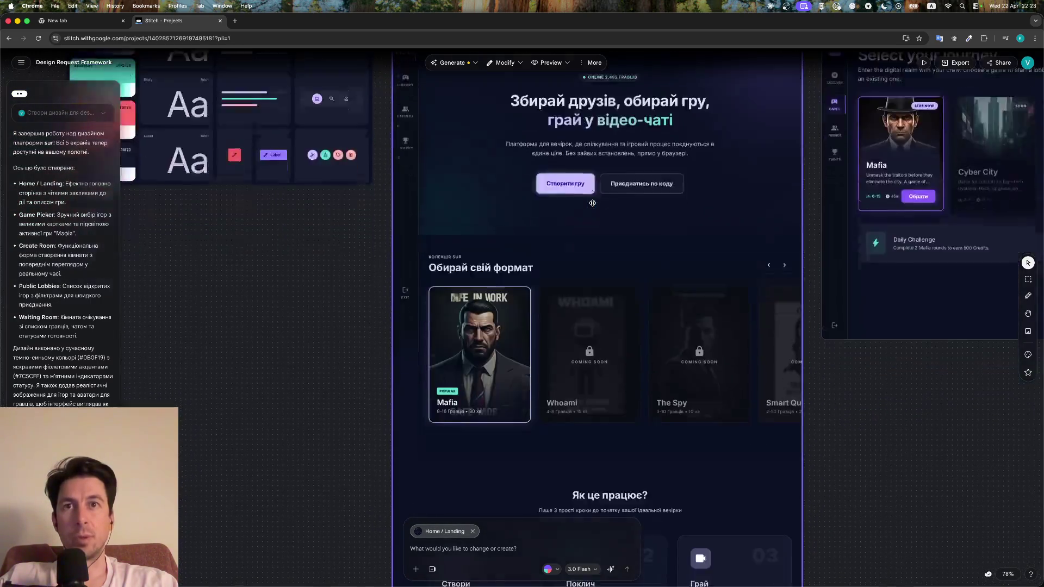
scroll(593, 203, "down", 4)
scroll(593, 203, "down", 1)
scroll(592, 202, "up", 3)
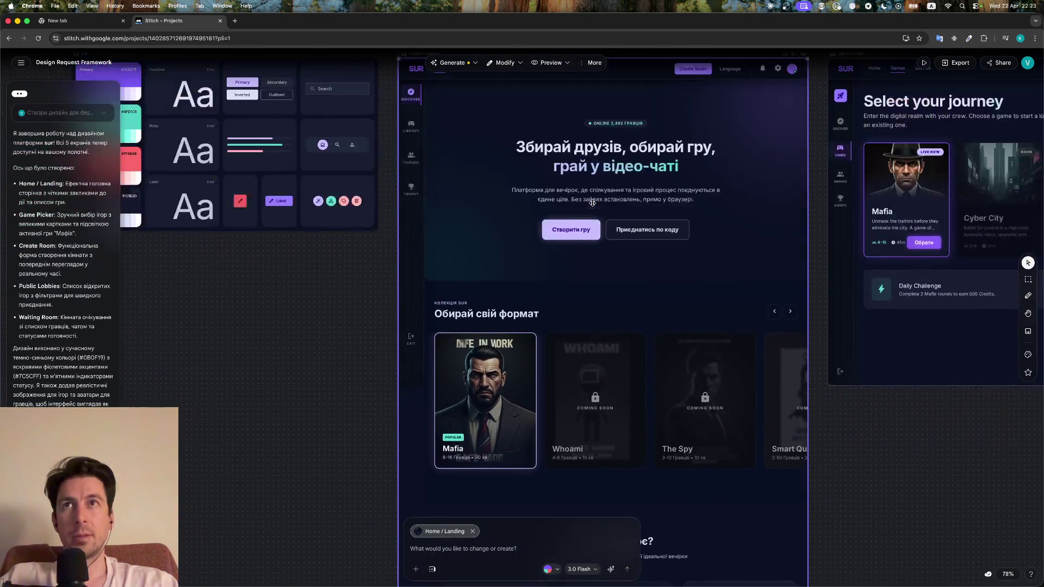
scroll(487, 189, "up", 3)
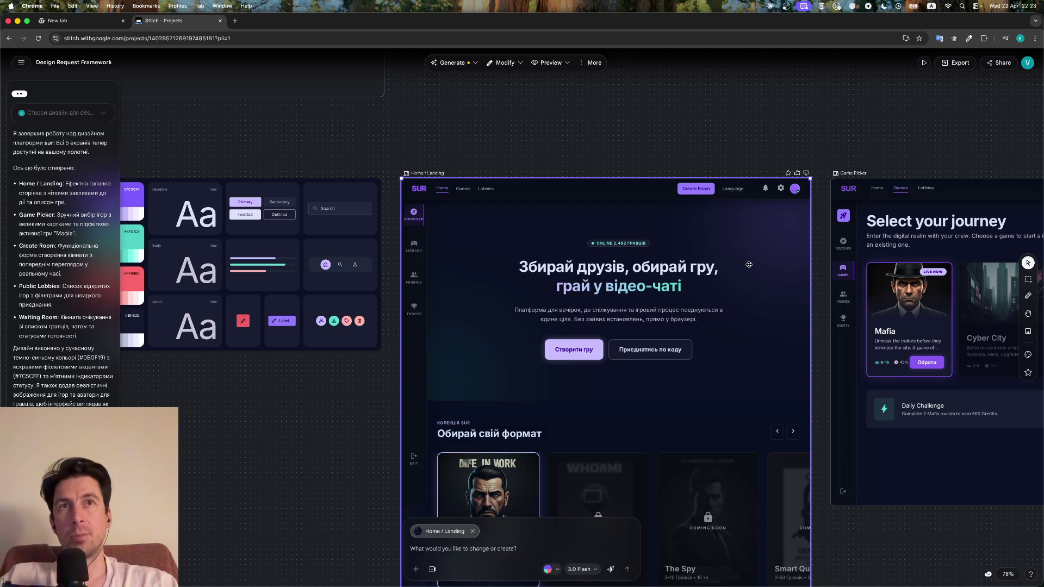
Scroll through the rest of the frames, including Create Room, then bring up the sur.live preview
scroll(754, 260, "down", 1)
scroll(748, 263, "down", 1)
scroll(740, 269, "down", 1)
scroll(730, 274, "down", 1)
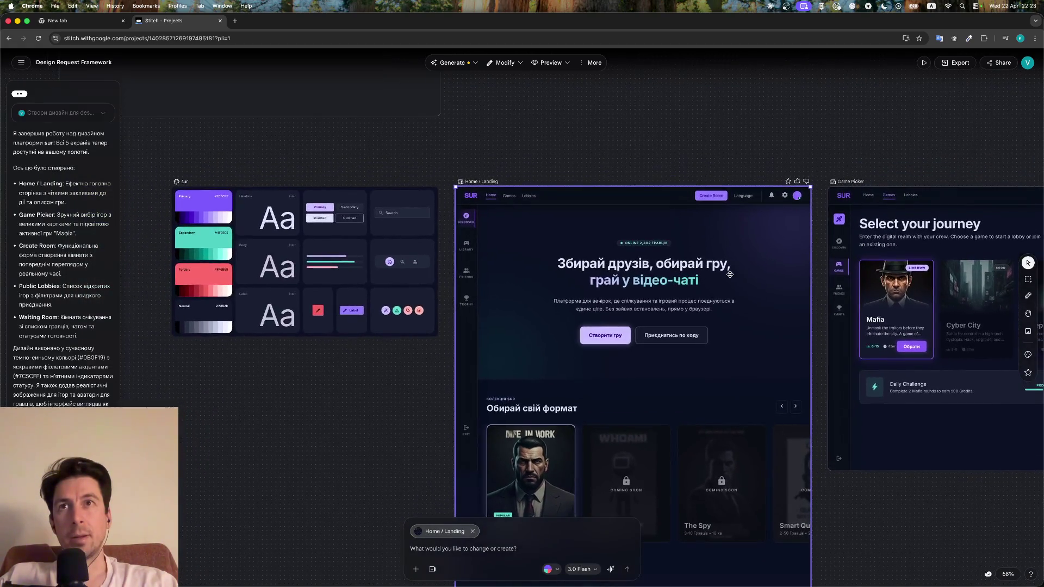
scroll(730, 274, "up", 2)
scroll(730, 274, "down", 3)
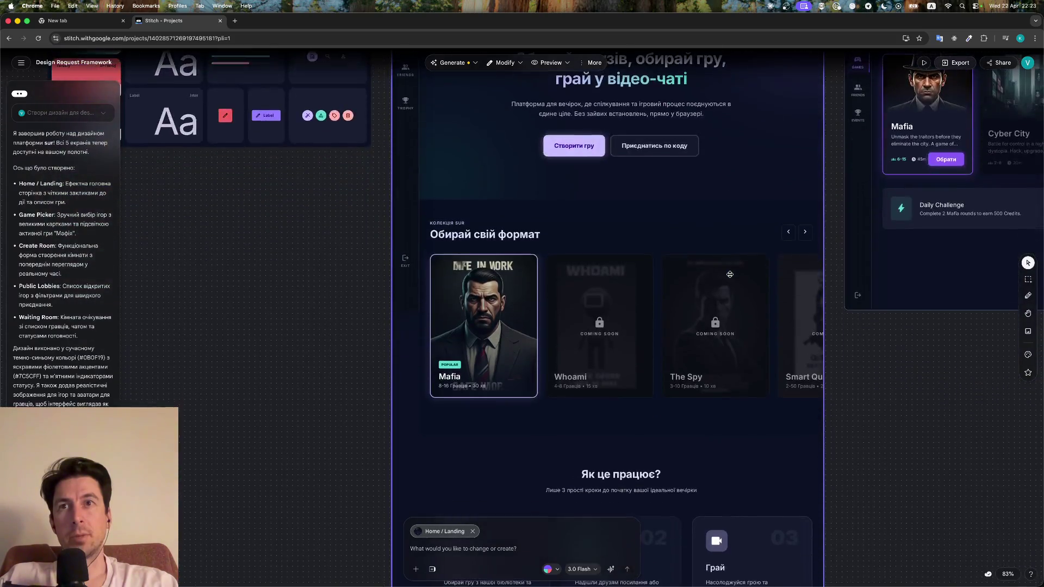
scroll(730, 274, "down", 3)
scroll(730, 274, "down", 2)
scroll(730, 274, "down", 3)
scroll(730, 275, "down", 3)
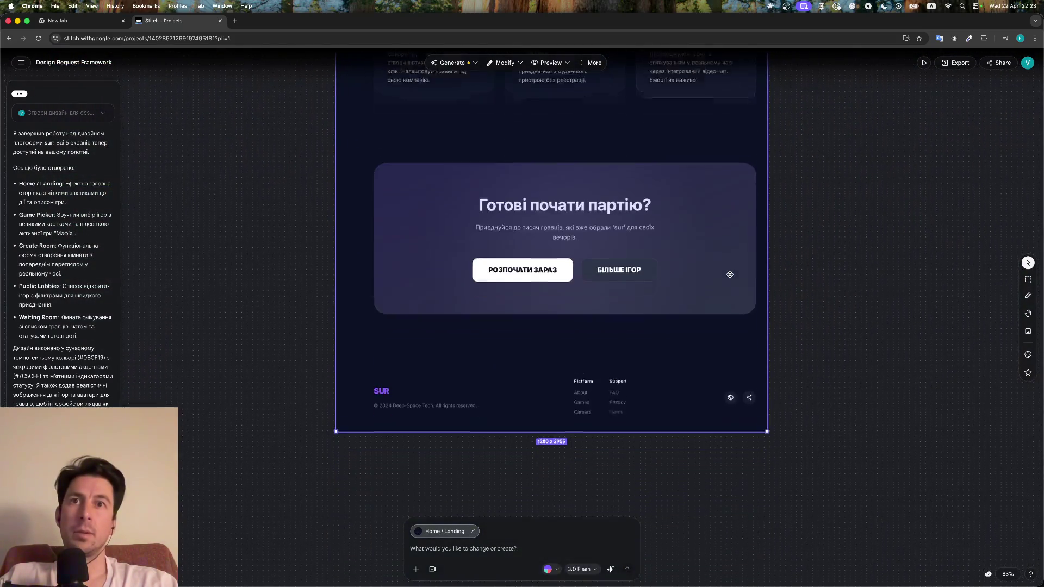
scroll(730, 274, "down", 2)
scroll(730, 274, "up", 15)
scroll(730, 274, "up", 4)
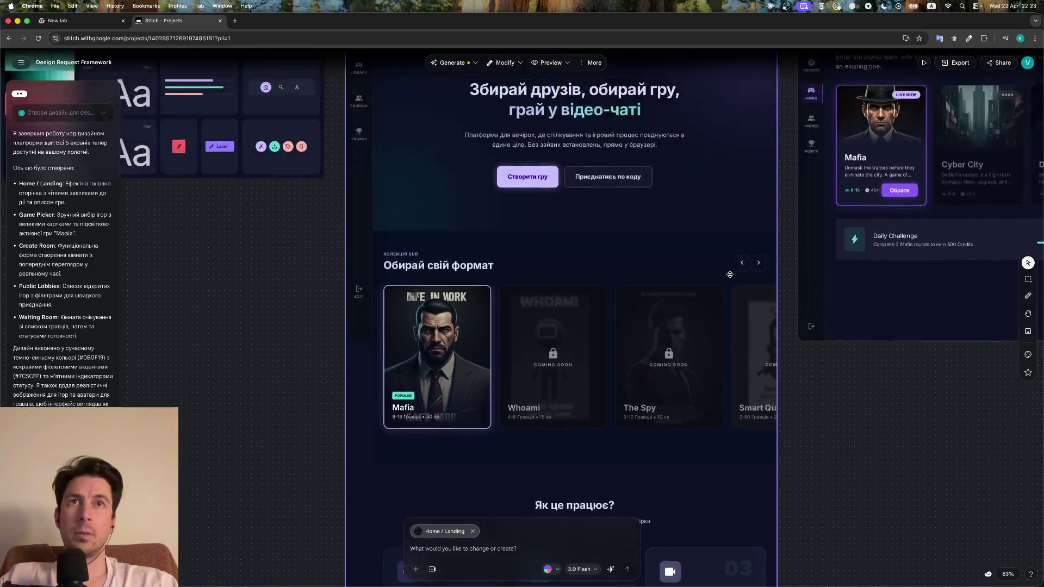
scroll(729, 275, "up", 3)
scroll(730, 275, "right", 3)
scroll(730, 274, "right", 3)
scroll(730, 274, "right", 3)
scroll(730, 274, "up", 1)
scroll(730, 274, "up", 1)
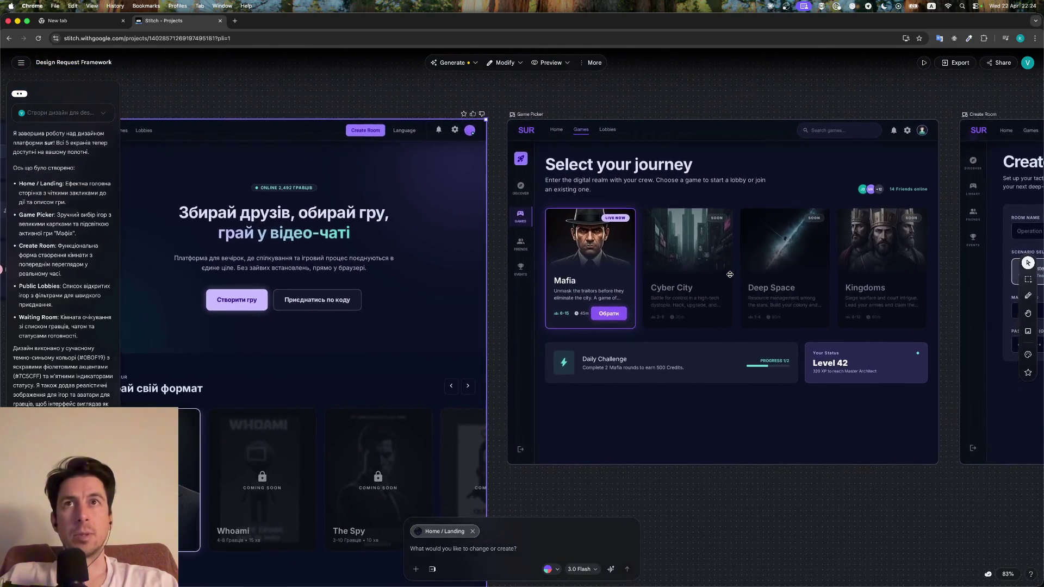
scroll(730, 274, "right", 1)
scroll(599, 267, "right", 2)
scroll(516, 261, "right", 1)
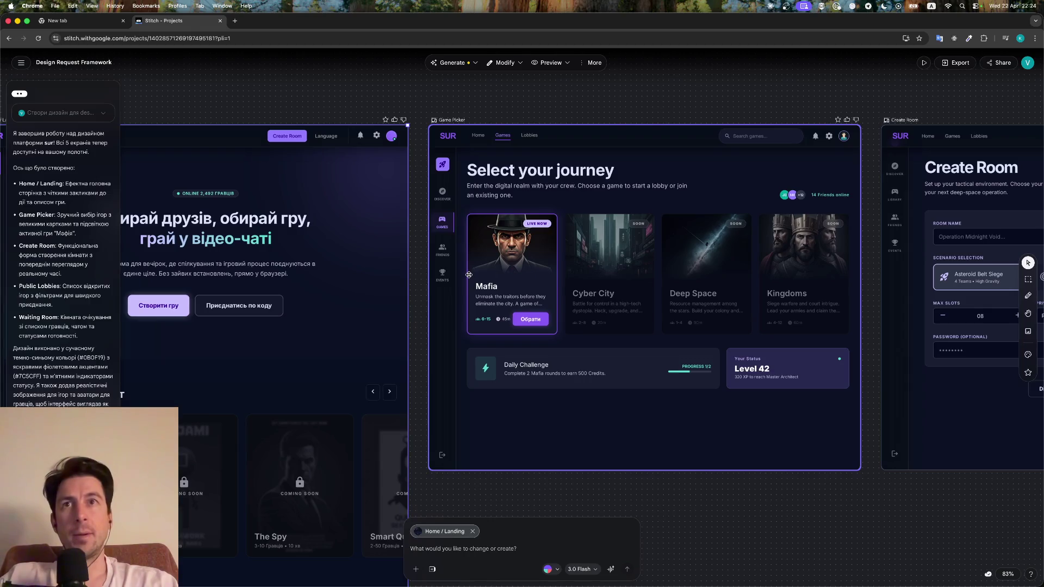
scroll(433, 252, "left", 8)
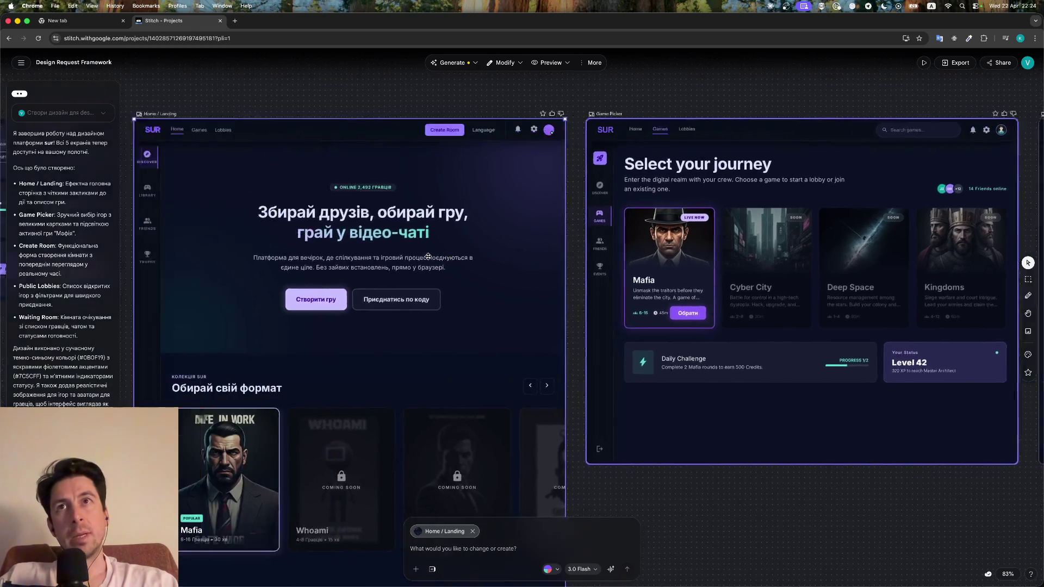
scroll(430, 256, "left", 5)
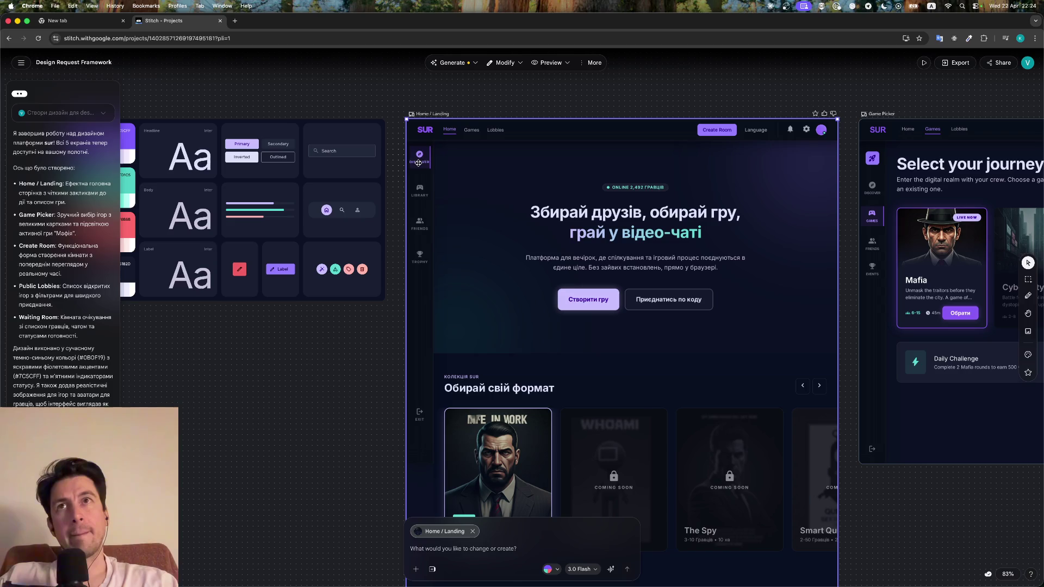
scroll(528, 208, "right", 10)
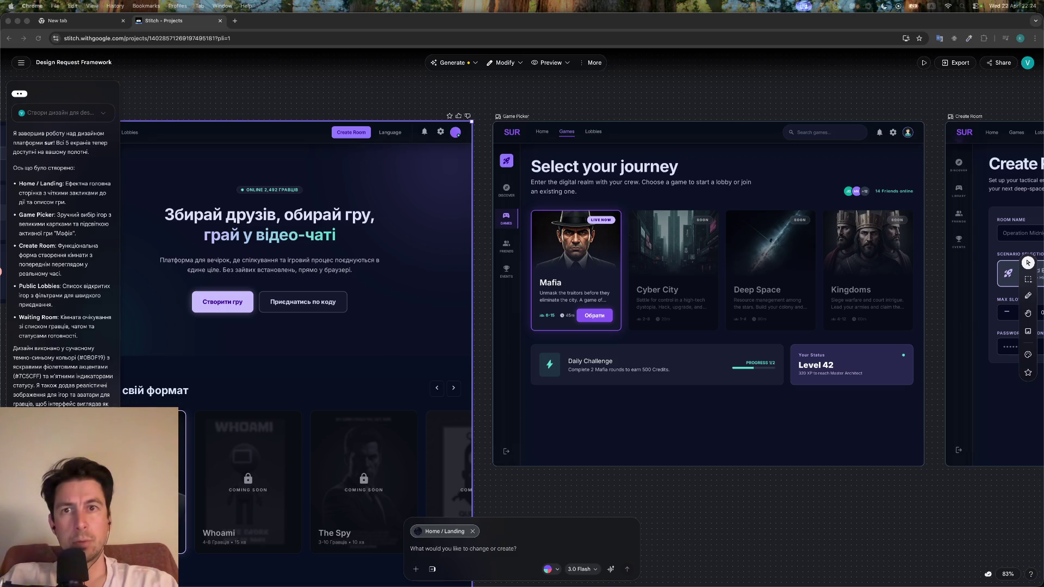
key("super+grave")
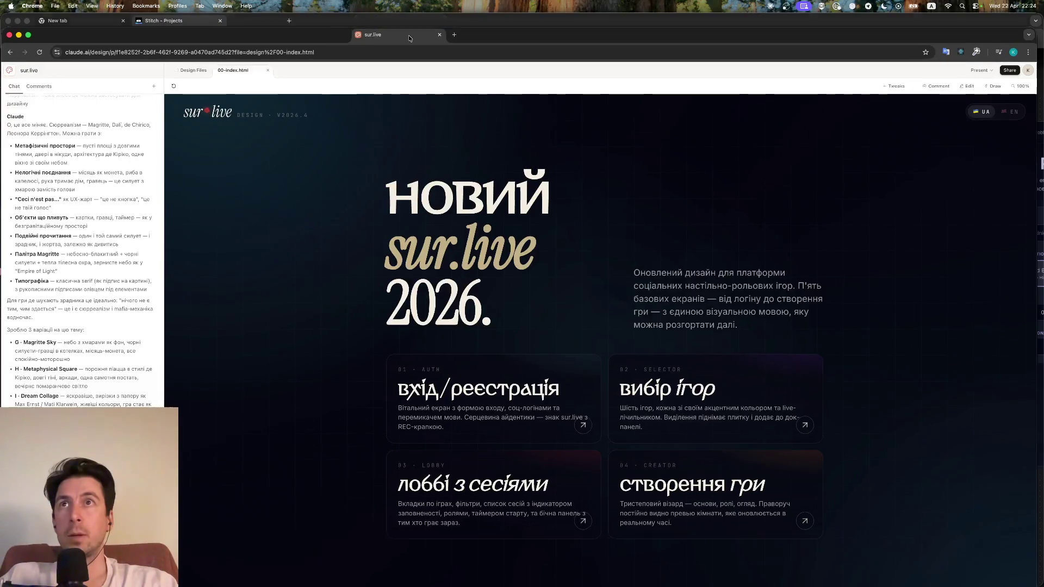
Open the 'вибір ігор' game-selector screen and move the sur.live tab into the Stitch window
left_click(686, 392)
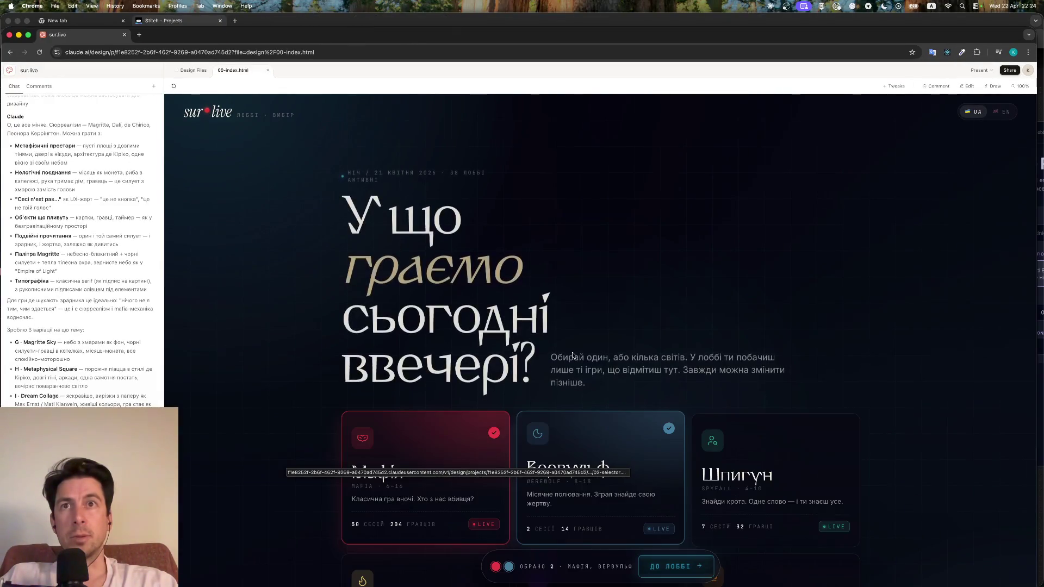
scroll(573, 356, "down", 3)
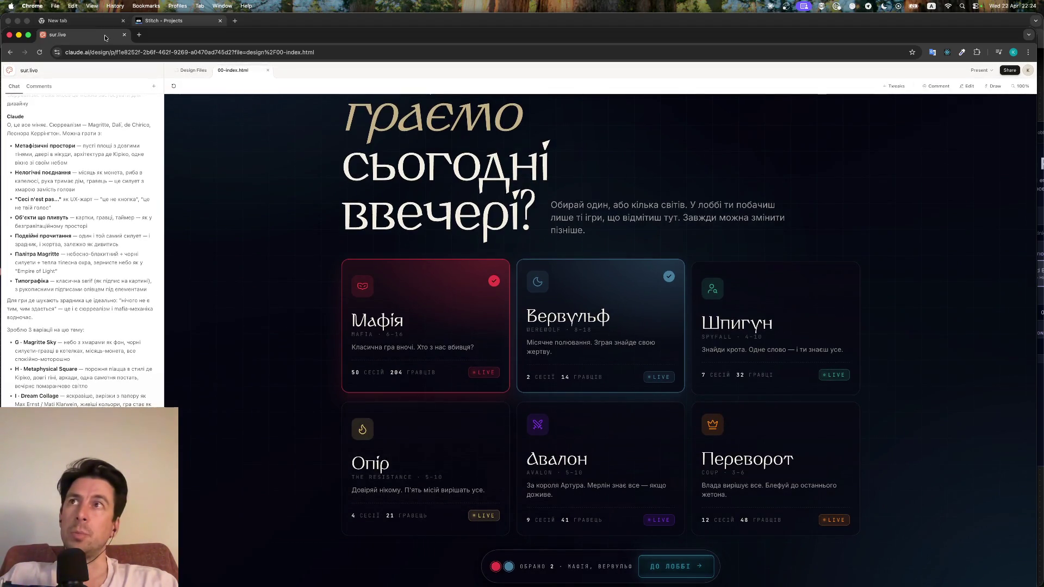
left_click_drag(105, 35, 163, 21)
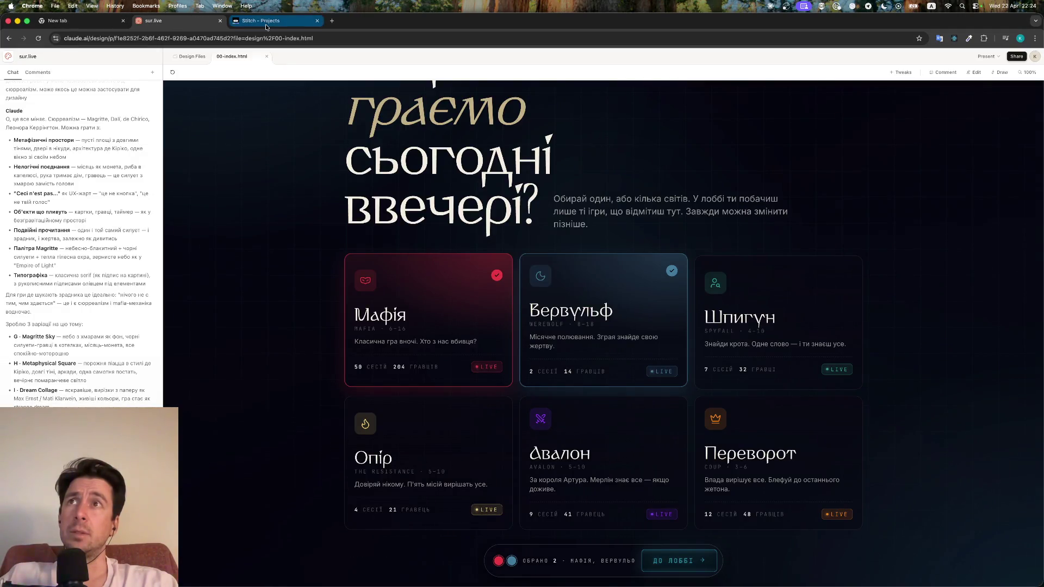
left_click(267, 23)
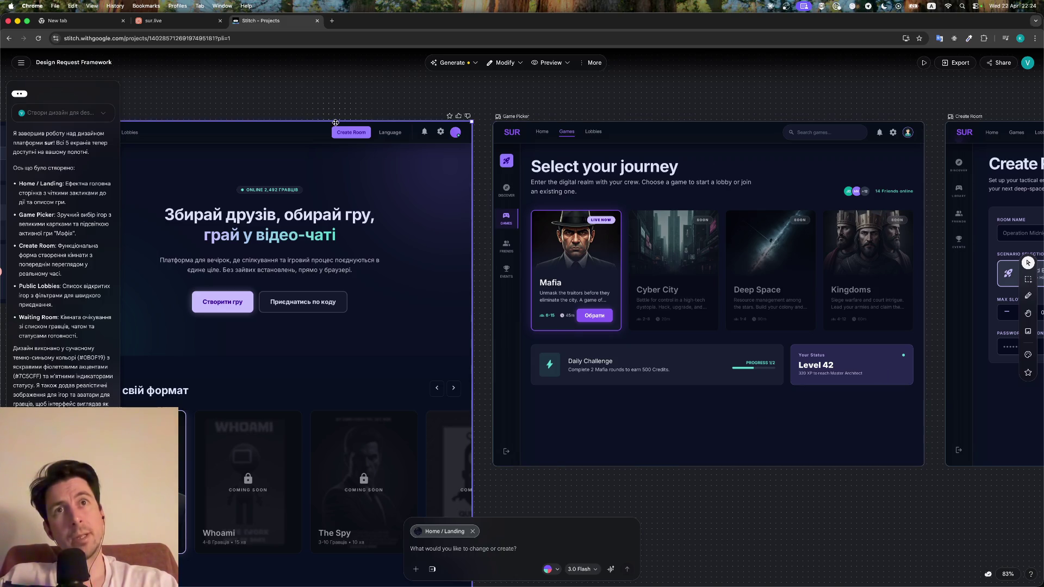
left_click(160, 22)
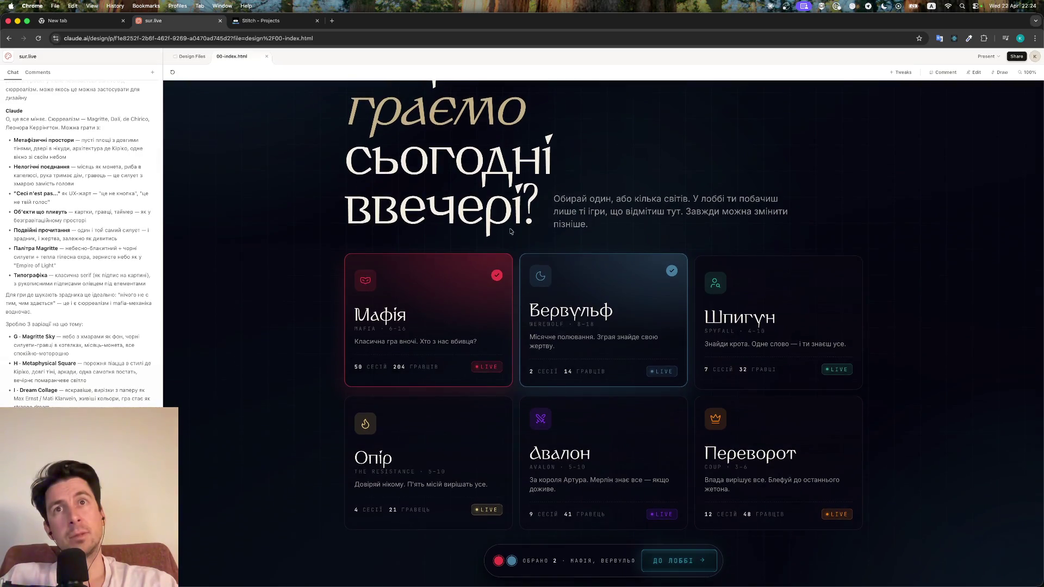
Select all six game cards, including Шпигун, Авалон, Переворот, Вервульф and Опір, then return to Stitch
left_click(634, 443)
left_click(606, 366)
left_click(778, 327)
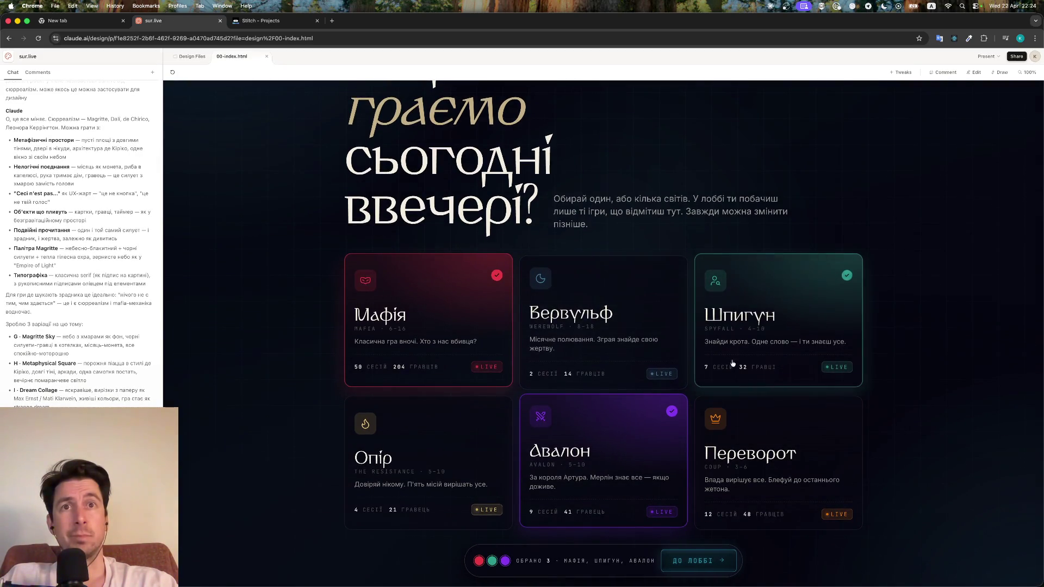
left_click(761, 441)
left_click(604, 327)
left_click(430, 435)
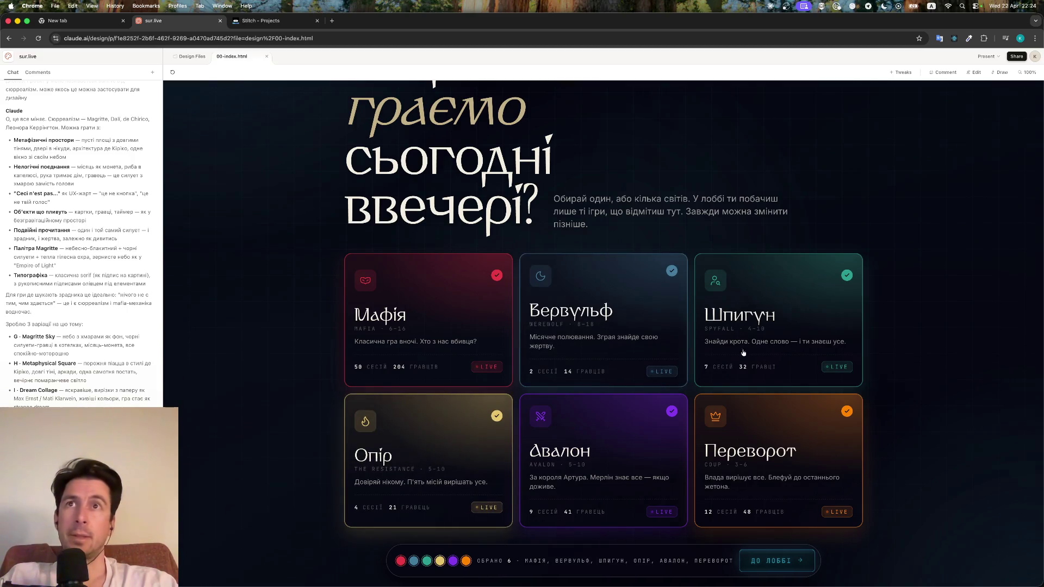
scroll(611, 247, "up", 3)
scroll(396, 163, "down", 3)
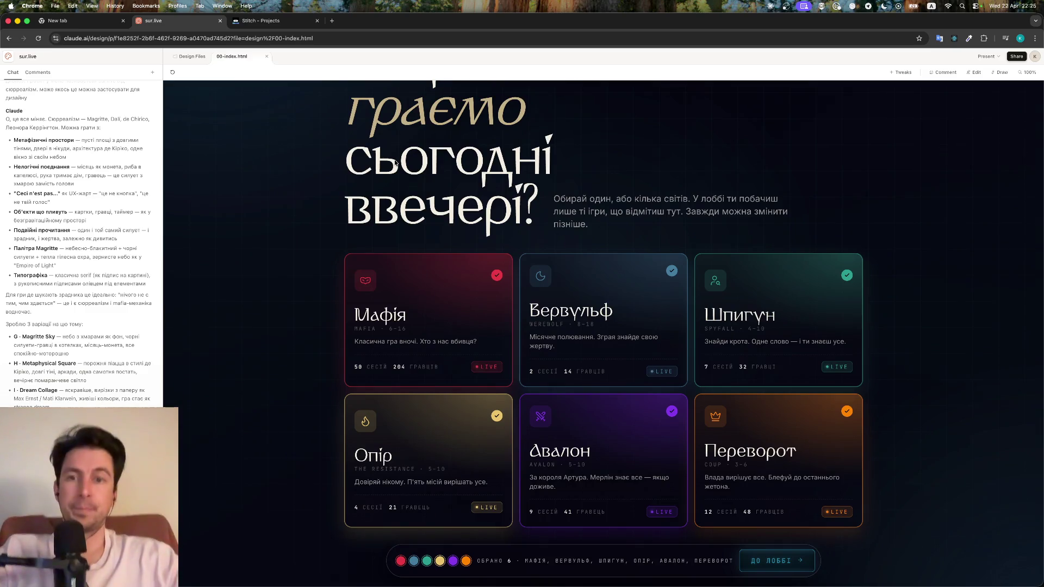
left_click(261, 21)
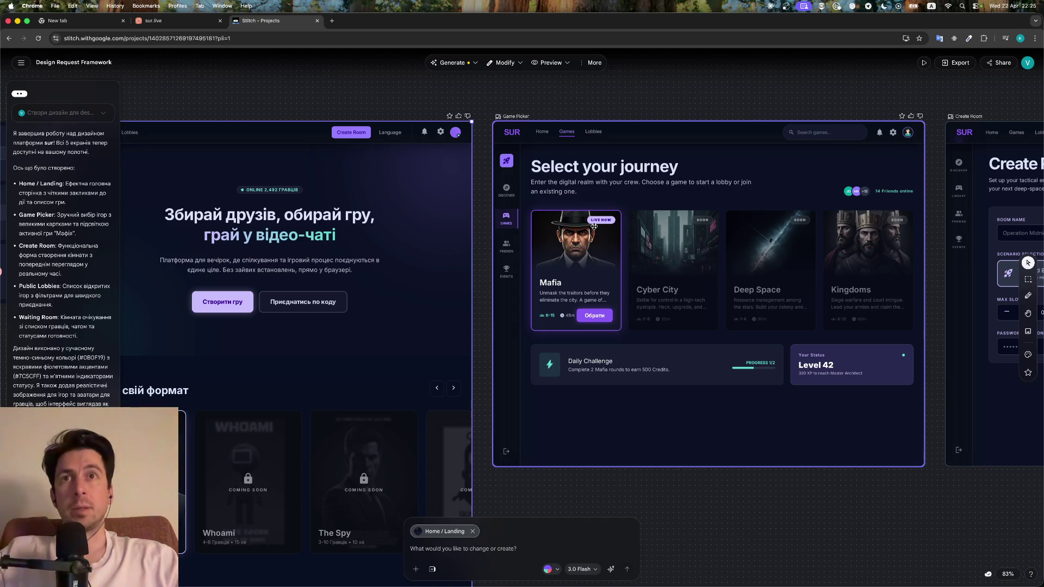
scroll(707, 228, "right", 5)
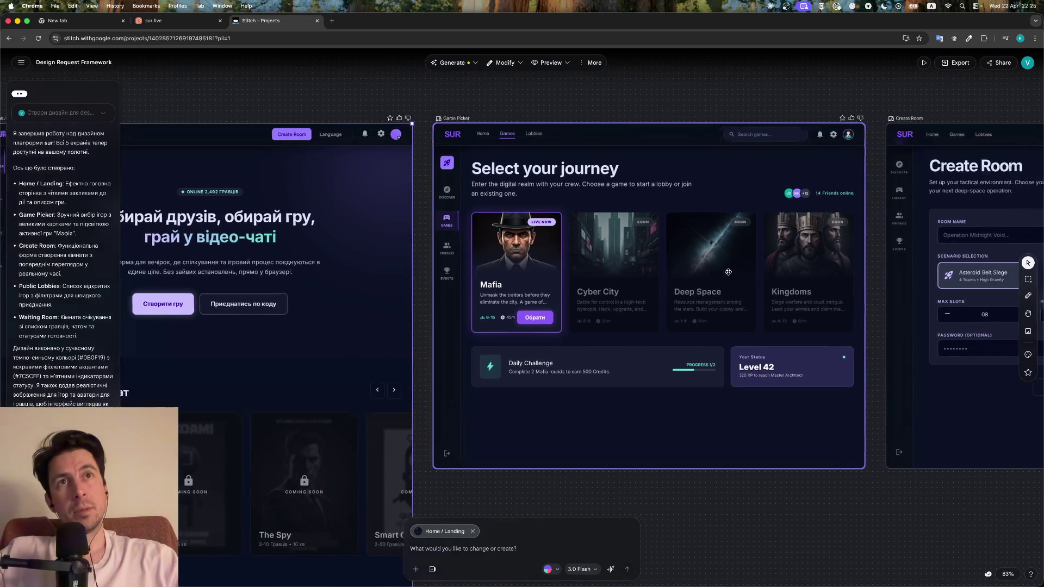
scroll(707, 277, "right", 2)
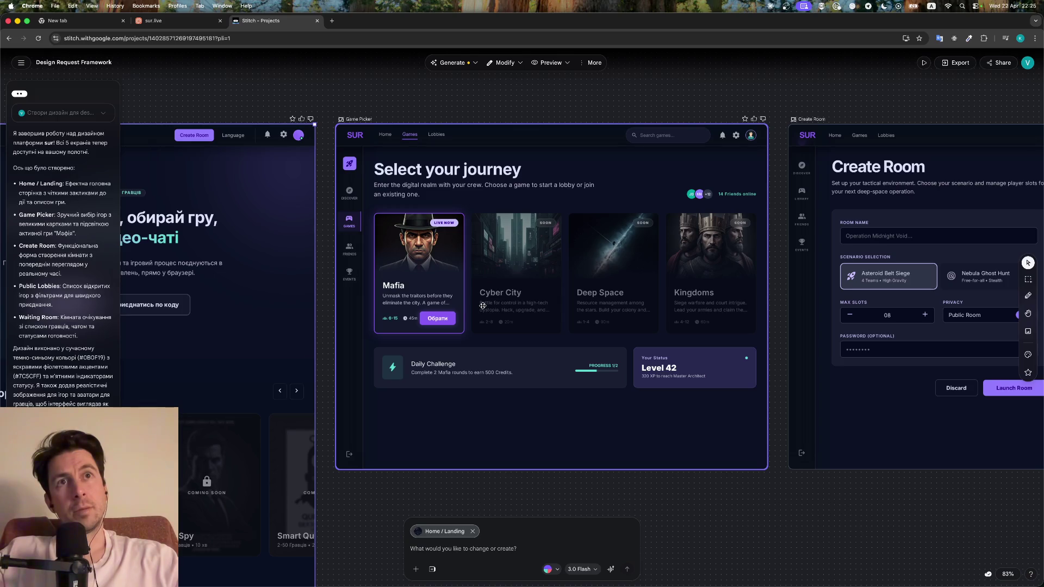
scroll(482, 306, "right", 15)
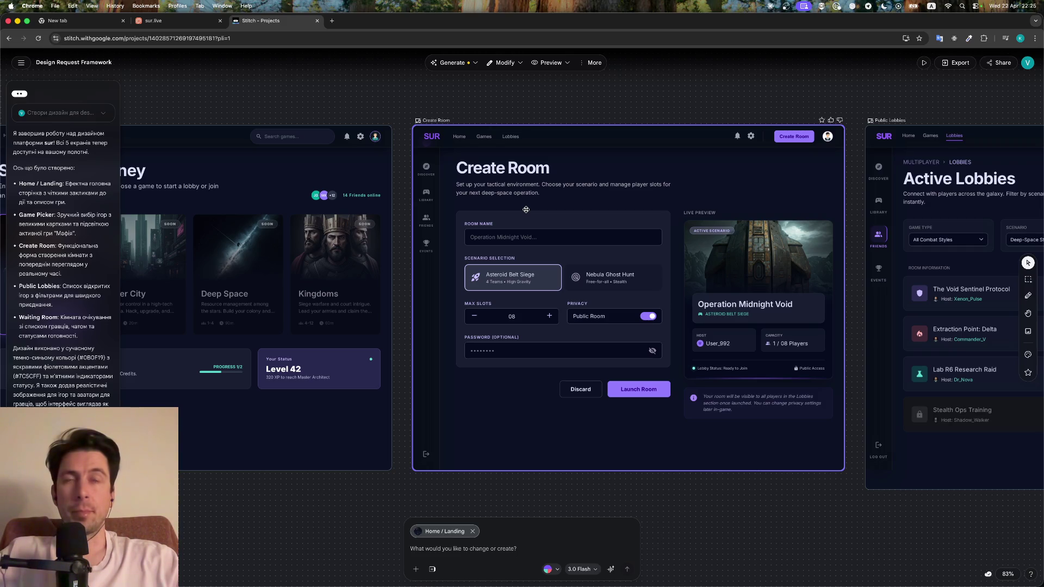
scroll(520, 195, "right", 3)
scroll(520, 195, "right", 1)
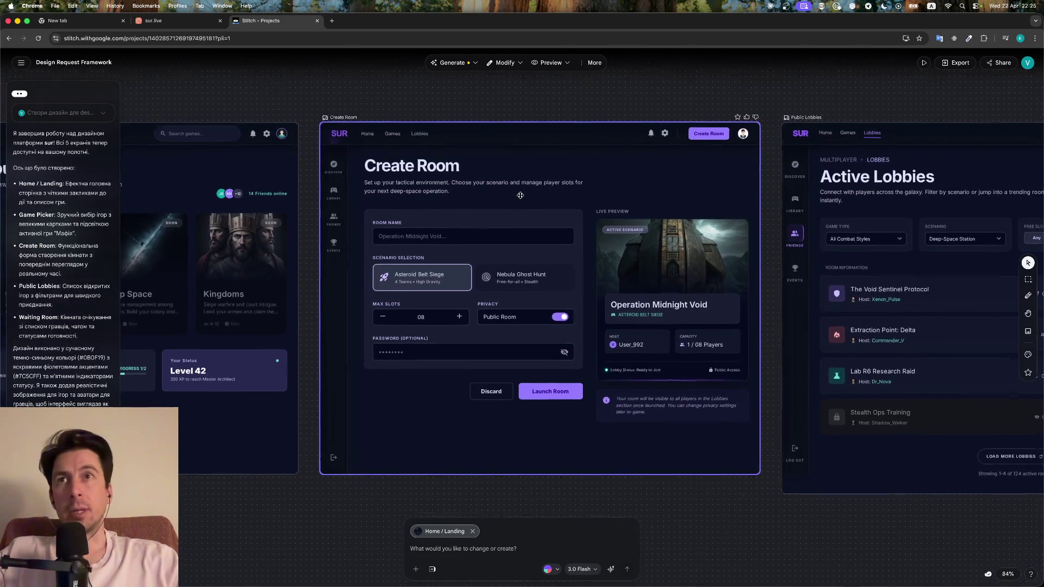
scroll(520, 195, "up", 3)
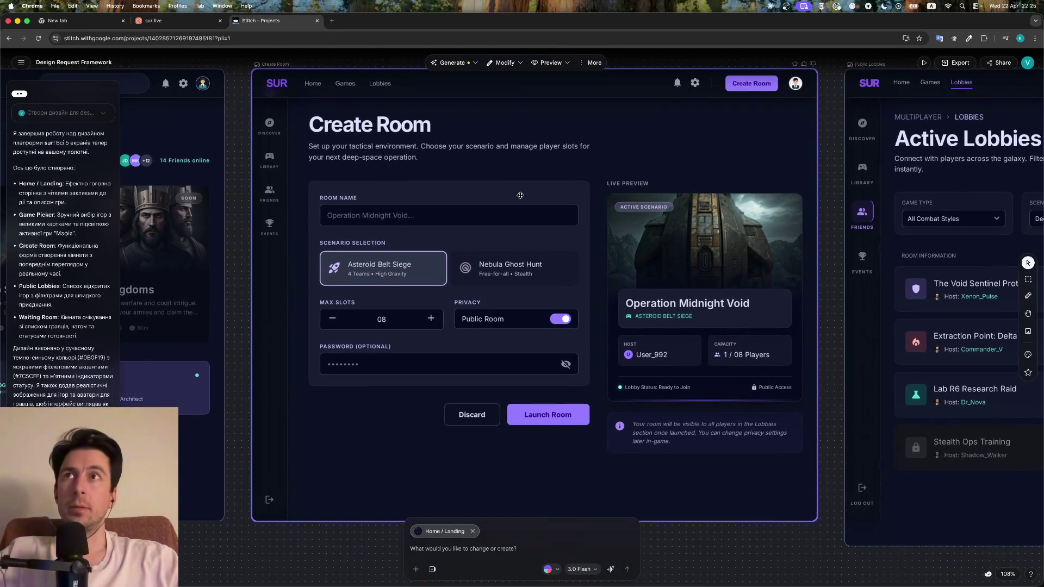
Open card 04 'створення гри' in sur.live to view the Mafia creation wizard, then return to Stitch
key("ctrl+shift+Tab")
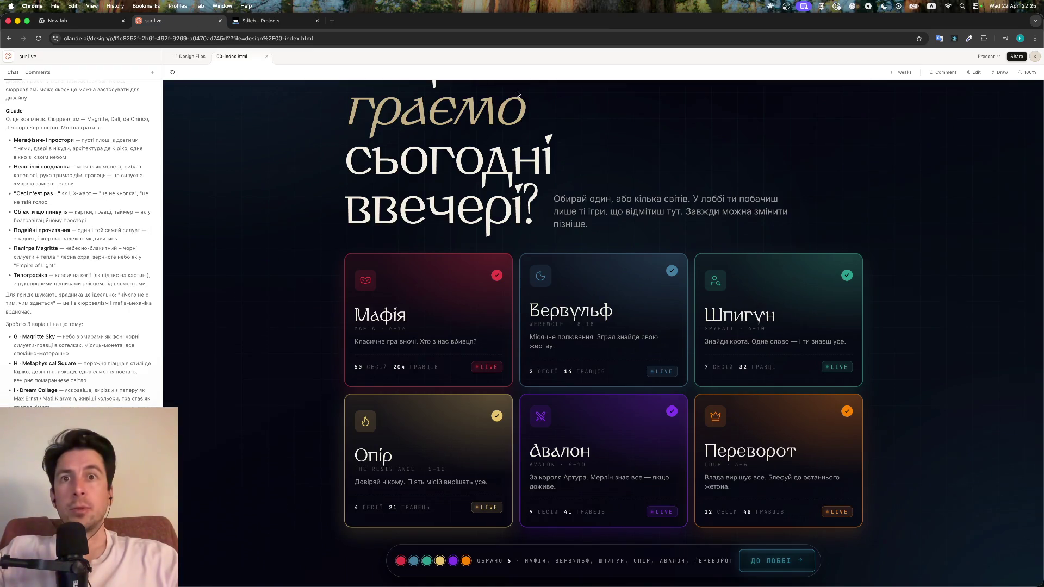
scroll(322, 178, "up", 10)
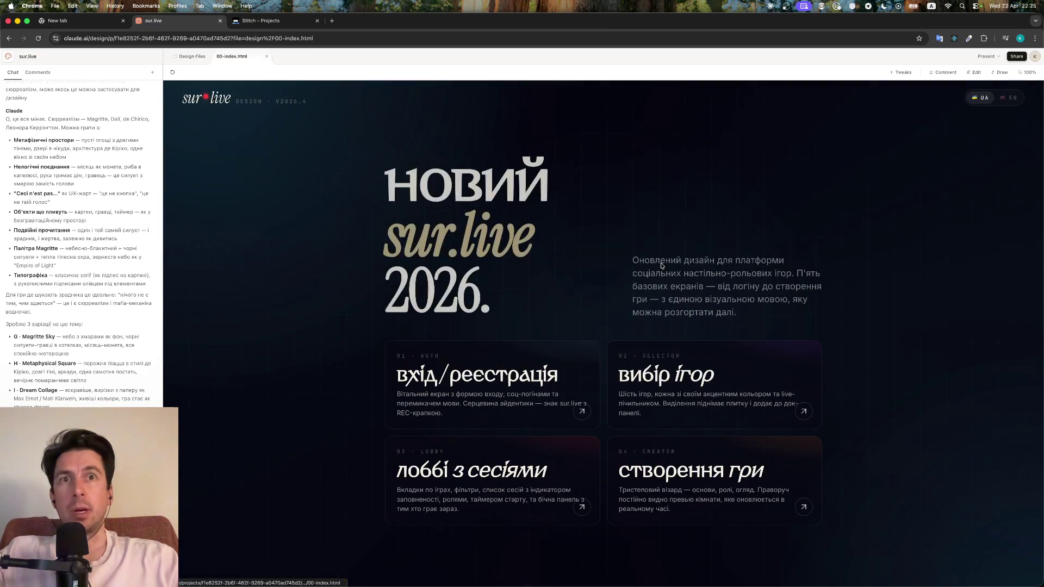
left_click(682, 478)
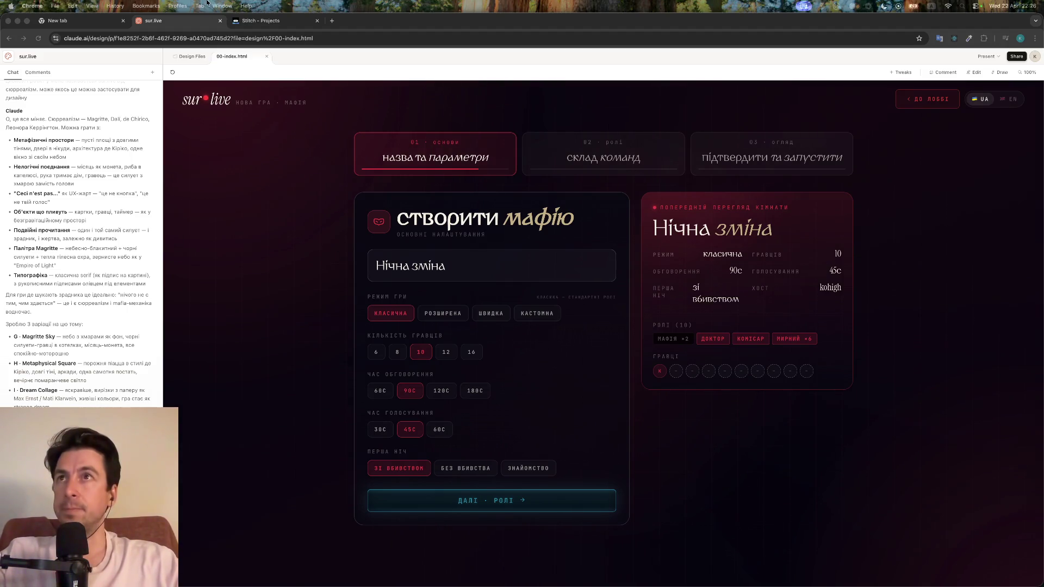
left_click(290, 26)
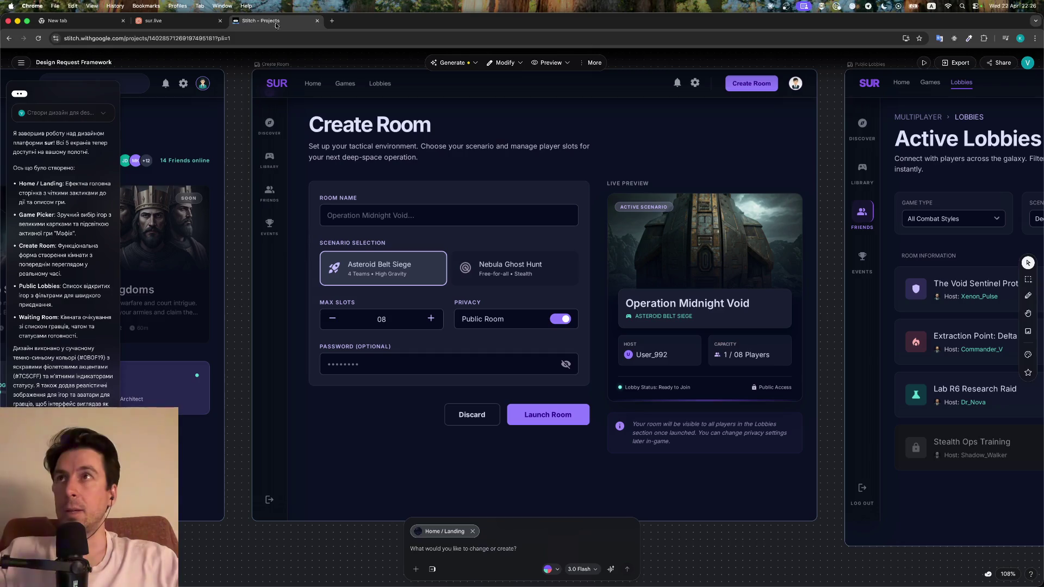
Select the site part of the Stitch page address, dismiss the suggestions, and switch to sur.live
left_click(130, 38)
left_click(128, 37)
key("shift+super+Left")
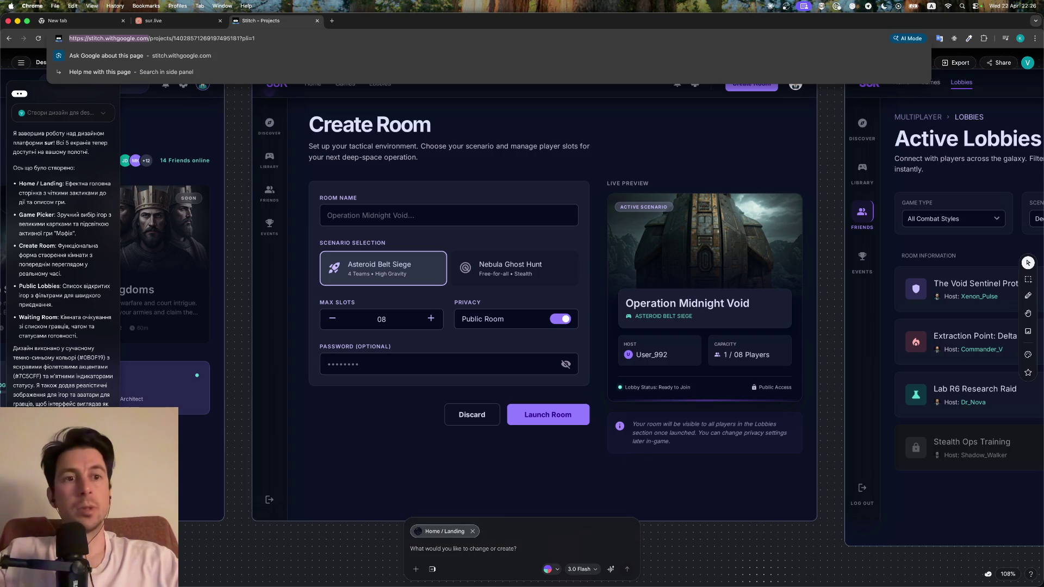
key("super+Tab")
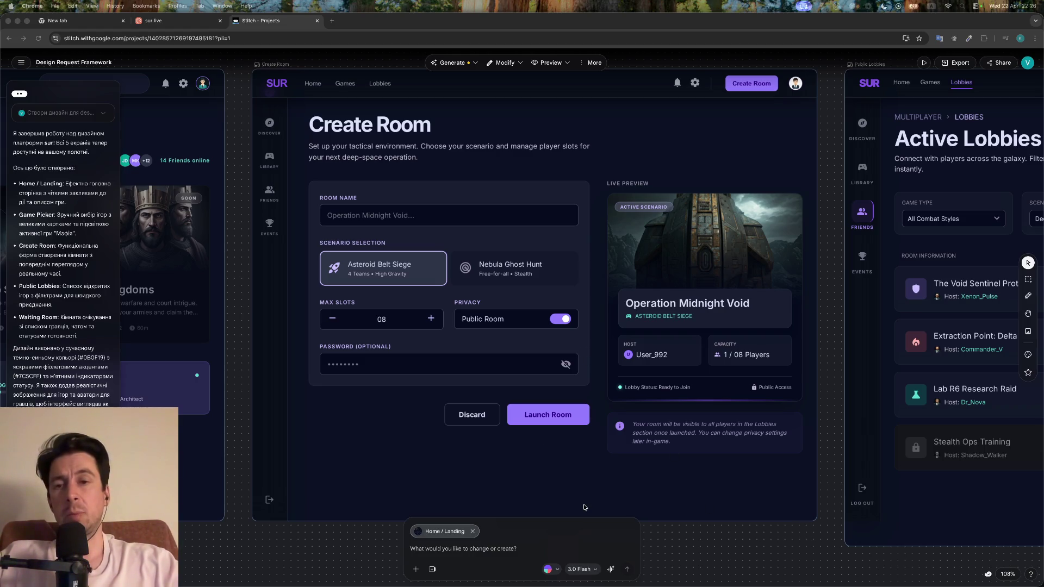
left_click(751, 542)
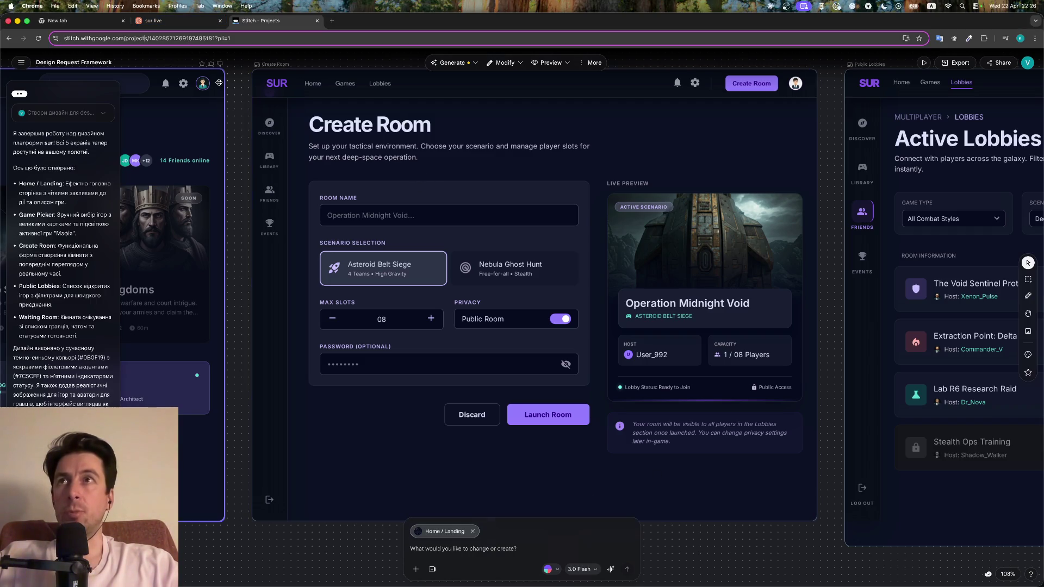
left_click(197, 26)
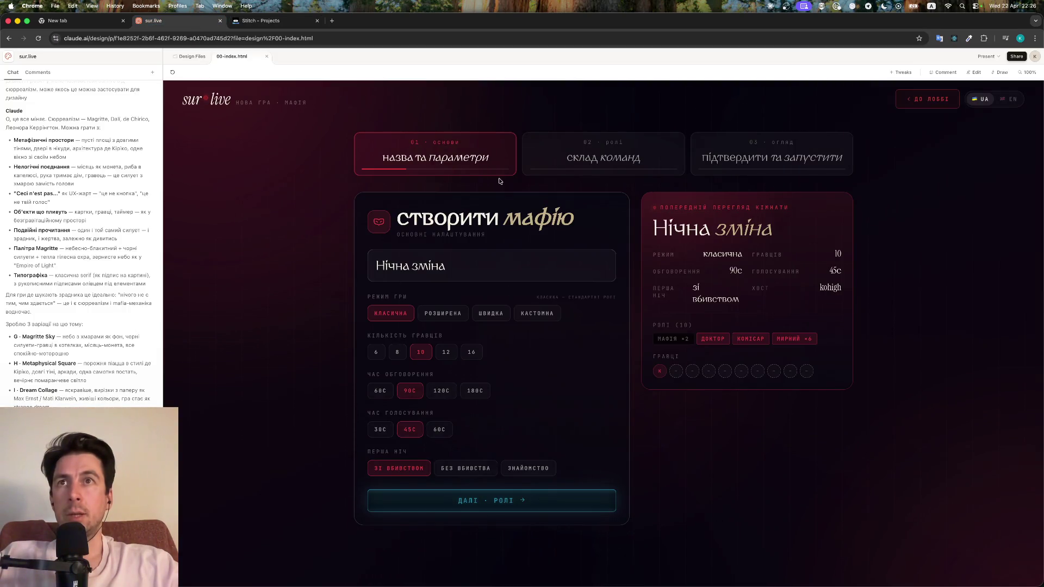
Preview the Roles and Review steps, then set step 01's player count to 16 and return to Stitch
left_click(550, 154)
left_click(753, 145)
left_click(502, 159)
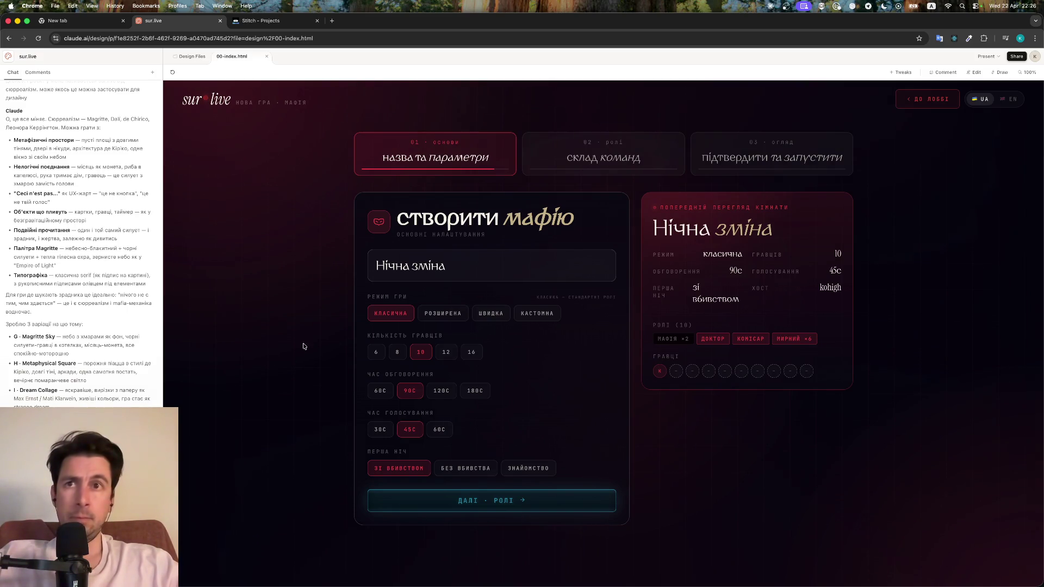
left_click(397, 352)
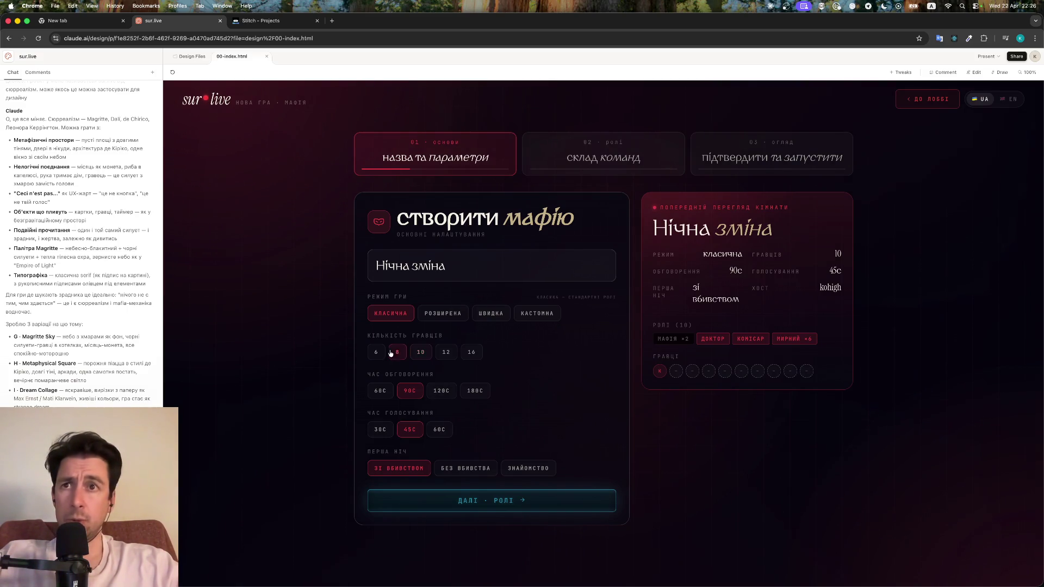
left_click(471, 352)
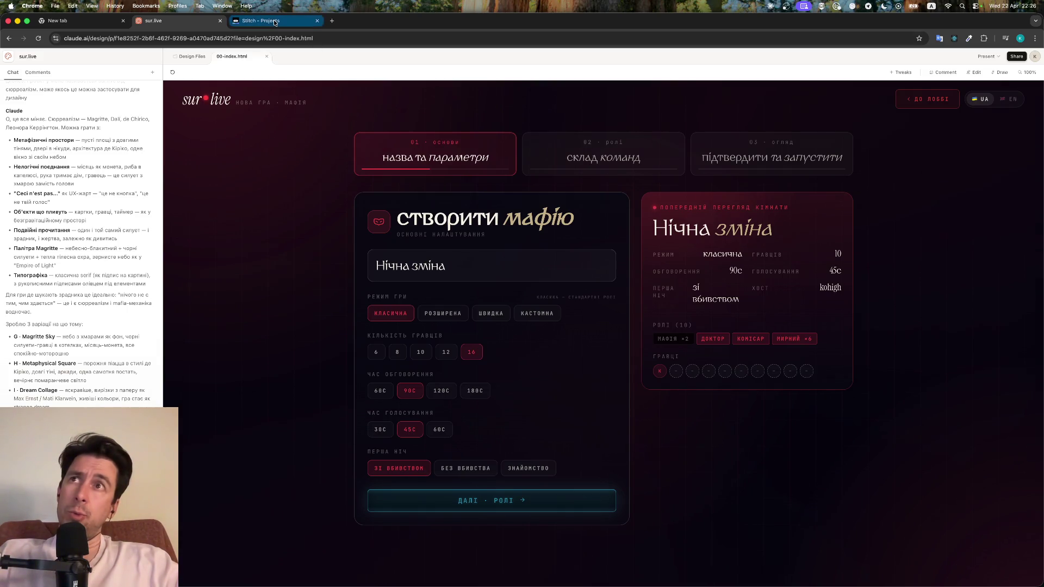
left_click(273, 20)
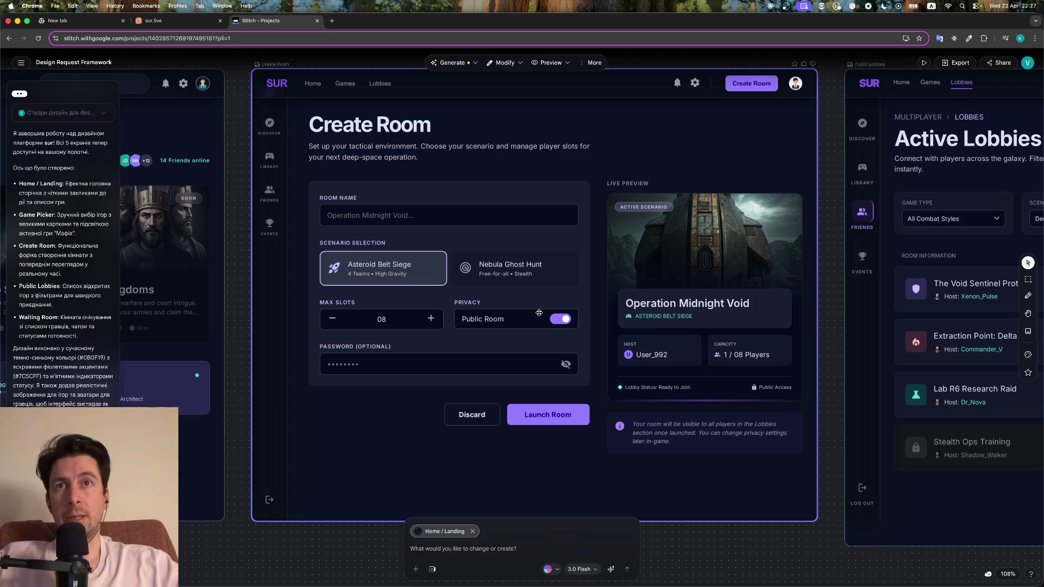
Pan to the Create Room frame beside Active Lobbies and attach it as the prompt's context
scroll(571, 307, "right", 5)
scroll(626, 300, "right", 5)
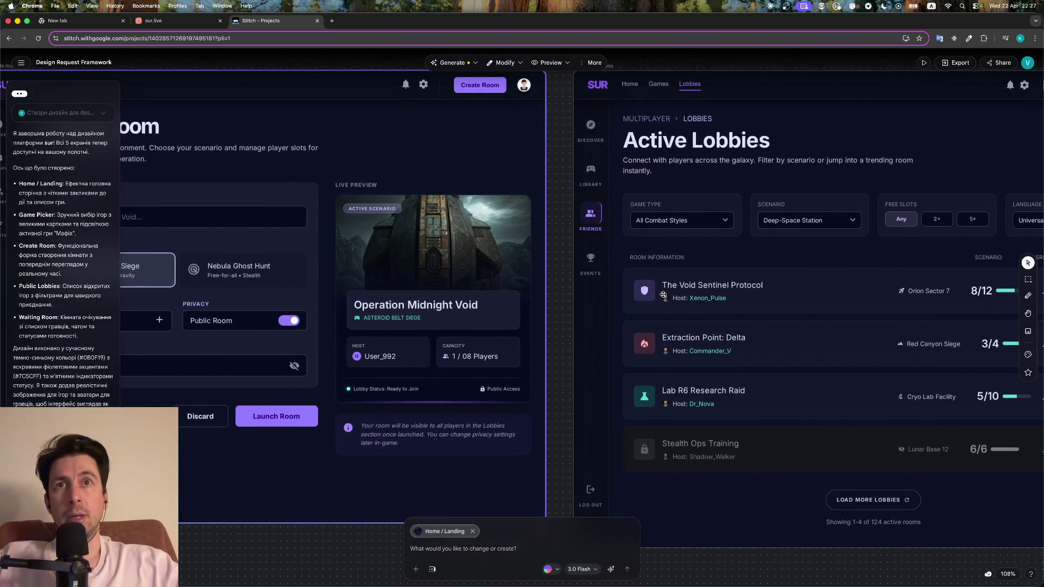
scroll(663, 295, "left", 5)
scroll(664, 294, "left", 7)
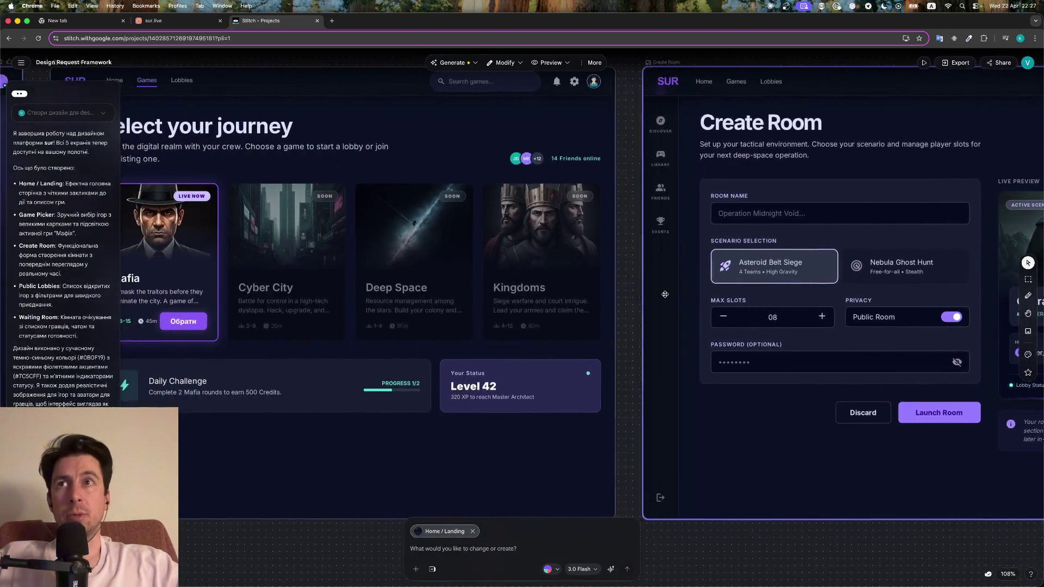
scroll(665, 294, "left", 7)
scroll(869, 226, "right", 5)
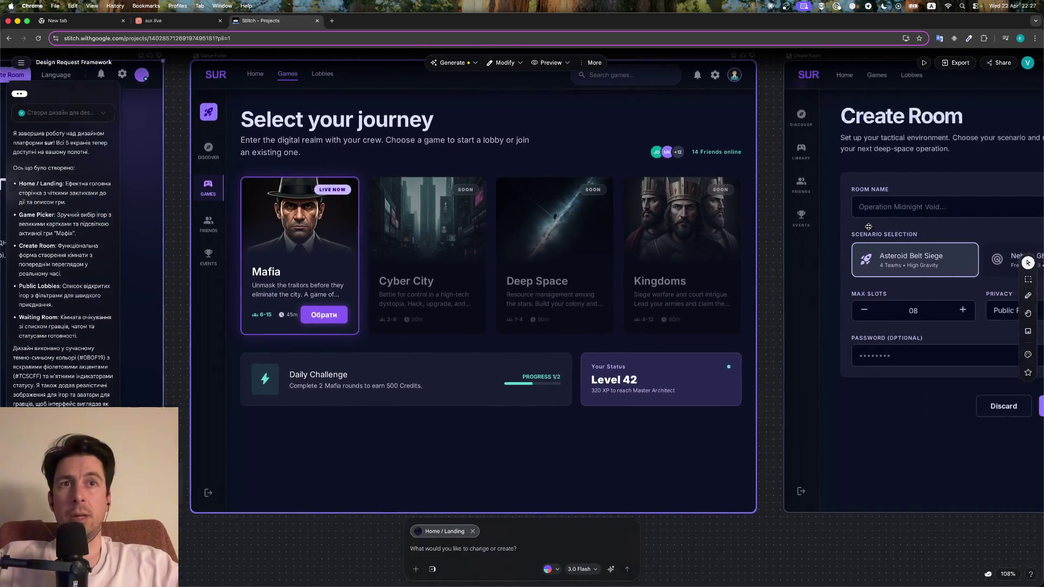
scroll(480, 226, "right", 4)
scroll(583, 256, "right", 3)
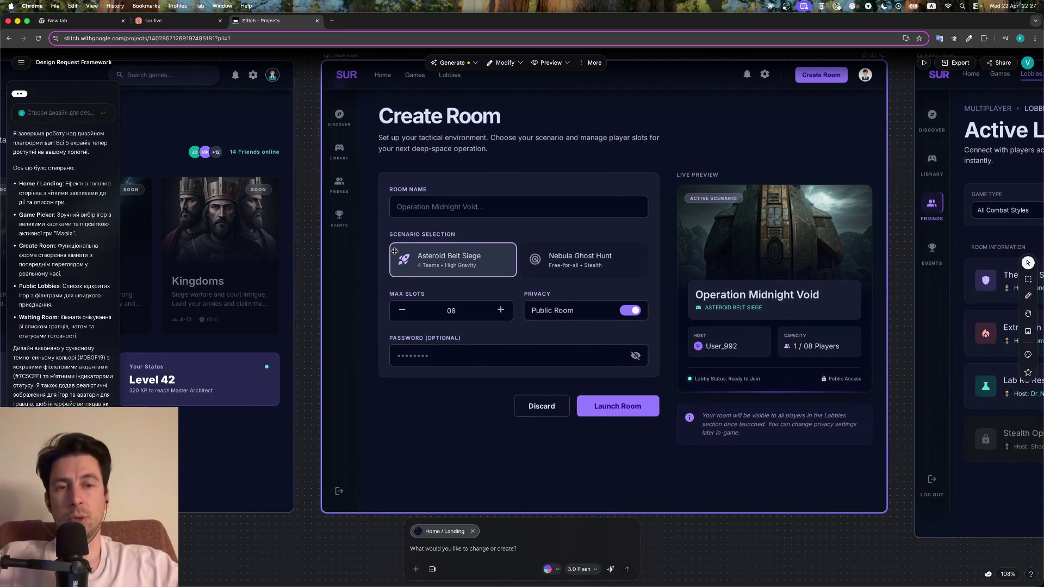
scroll(496, 236, "right", 4)
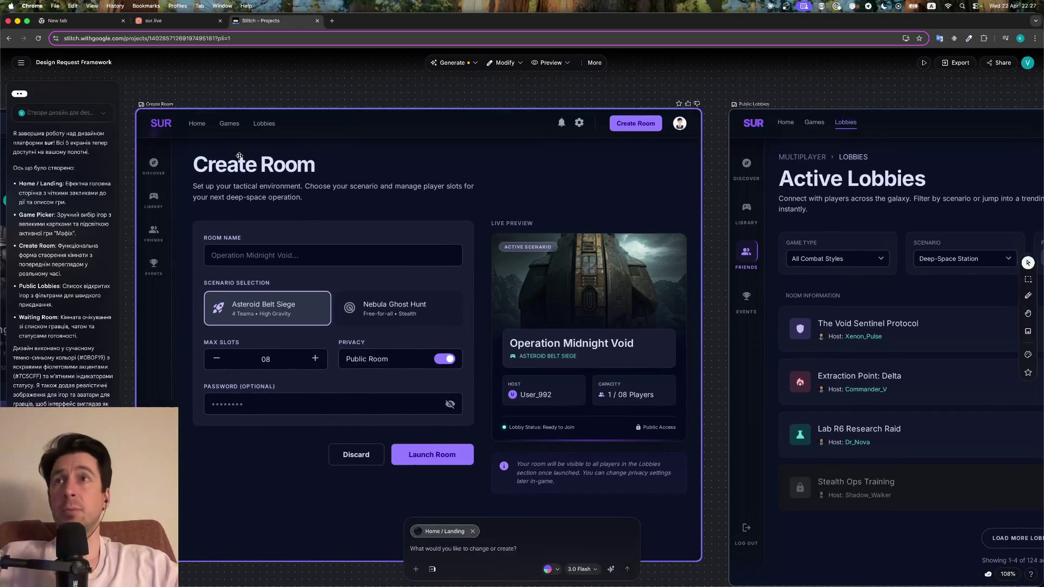
scroll(496, 237, "down", 2)
scroll(500, 240, "up", 1)
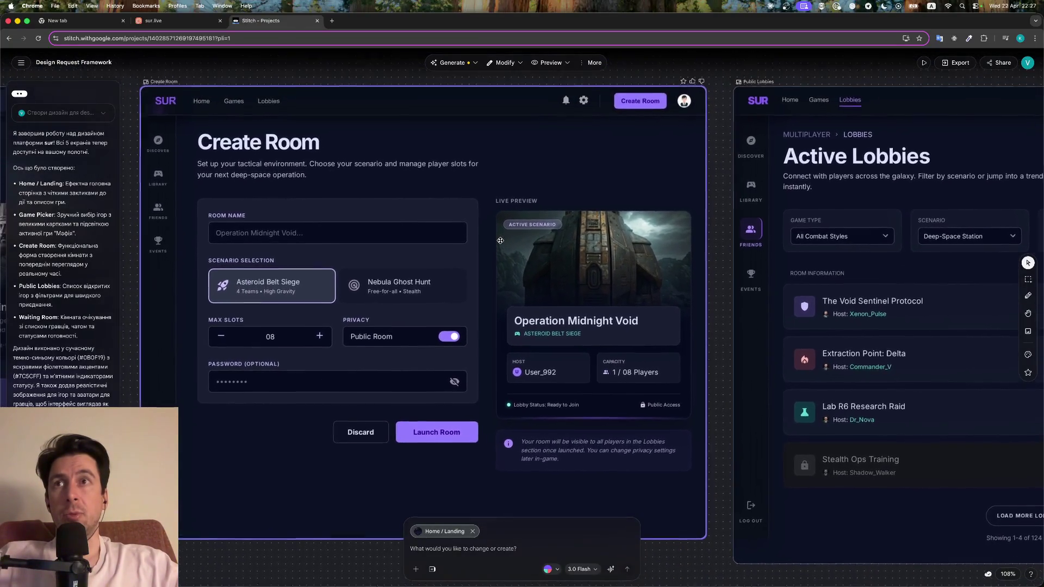
left_click(408, 234)
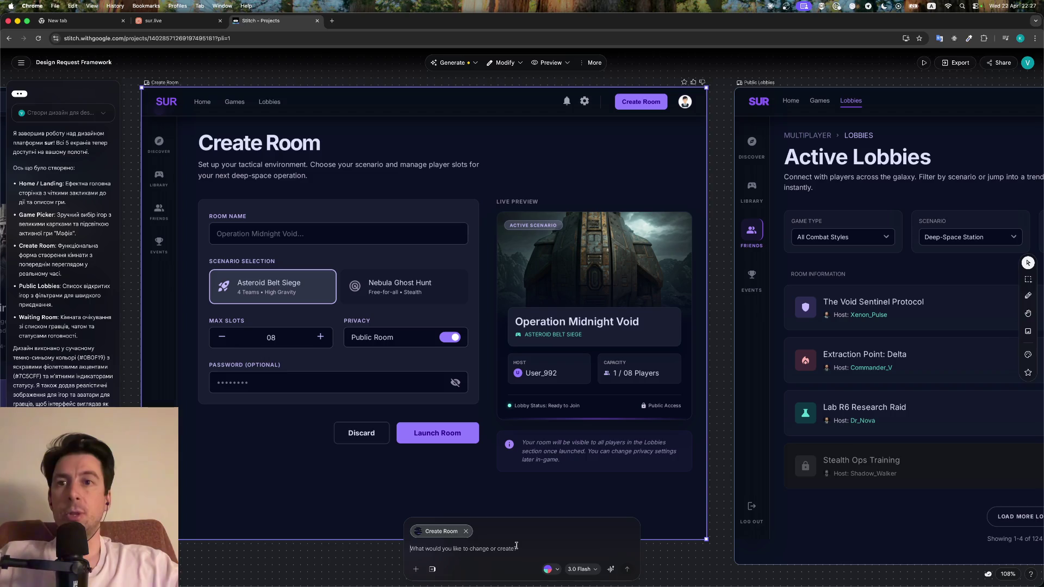
Switch to the Ukrainian layout, start the request 'мені не' in the prompt, then go to sur.live
type("v")
key("BackSpace")
key("ctrl+space")
type("мсн")
key("BackSpace")
key("BackSpace")
key("BackSpace")
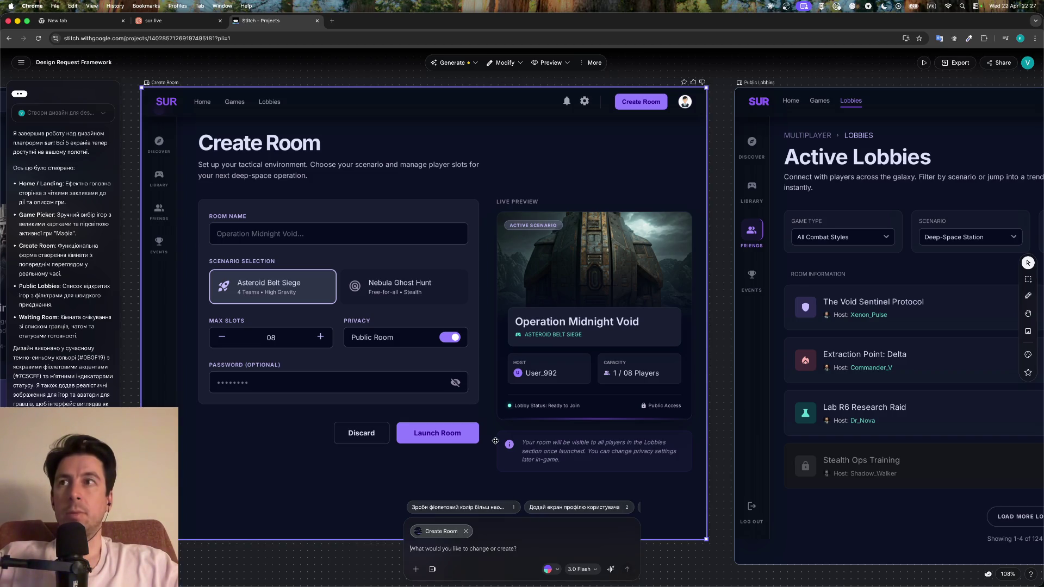
type("мені не")
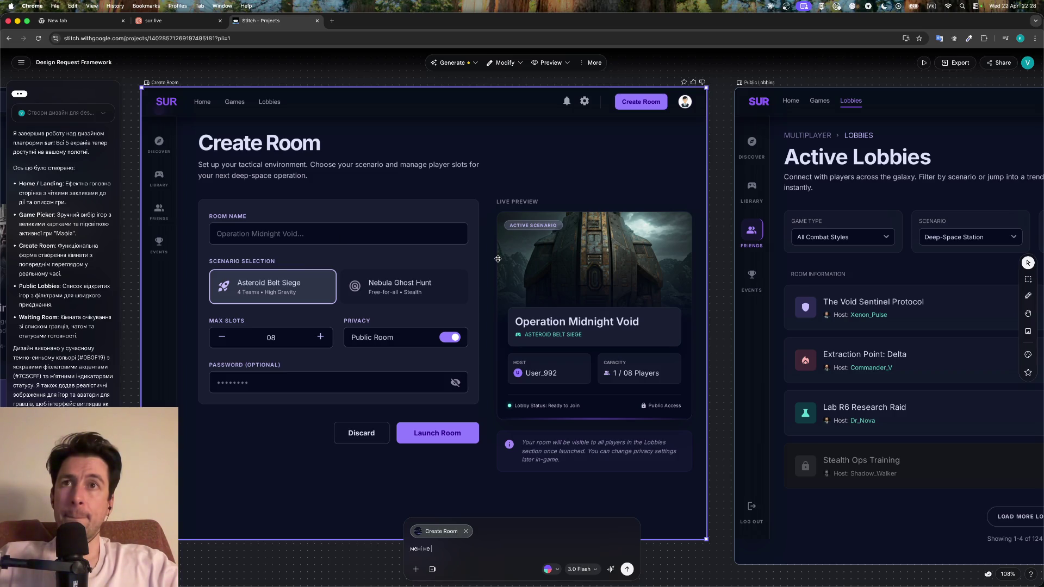
left_click(164, 20)
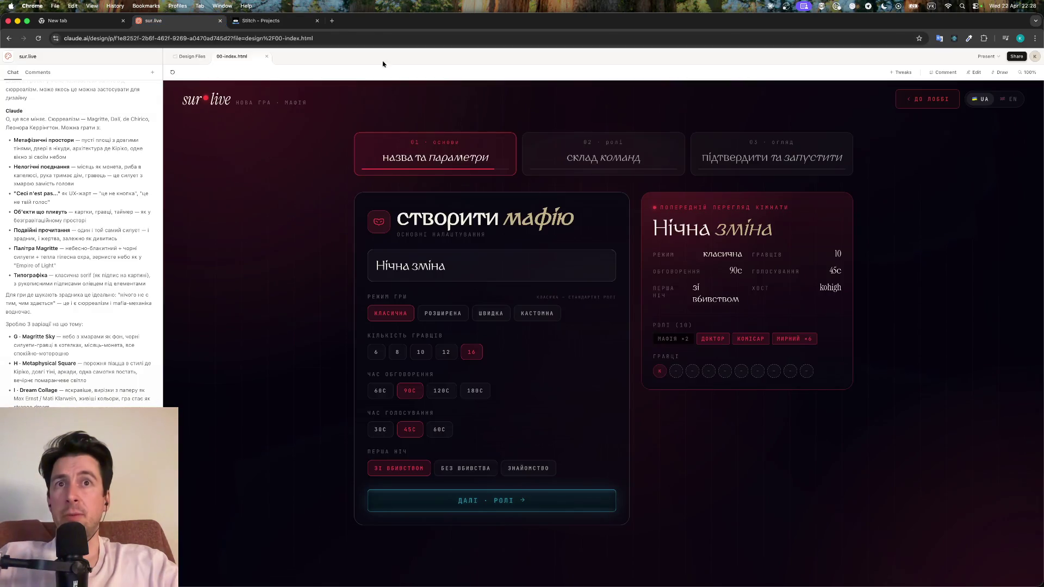
Step through the wizard's summary, parameters and team-composition steps, try Створити гру, then return to Stitch
left_click(742, 159)
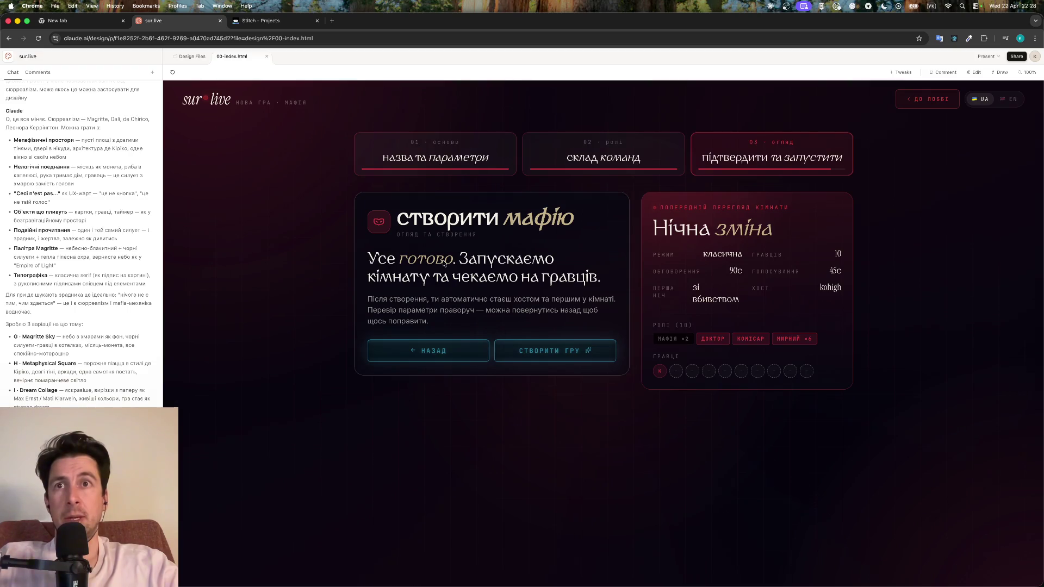
left_click(483, 157)
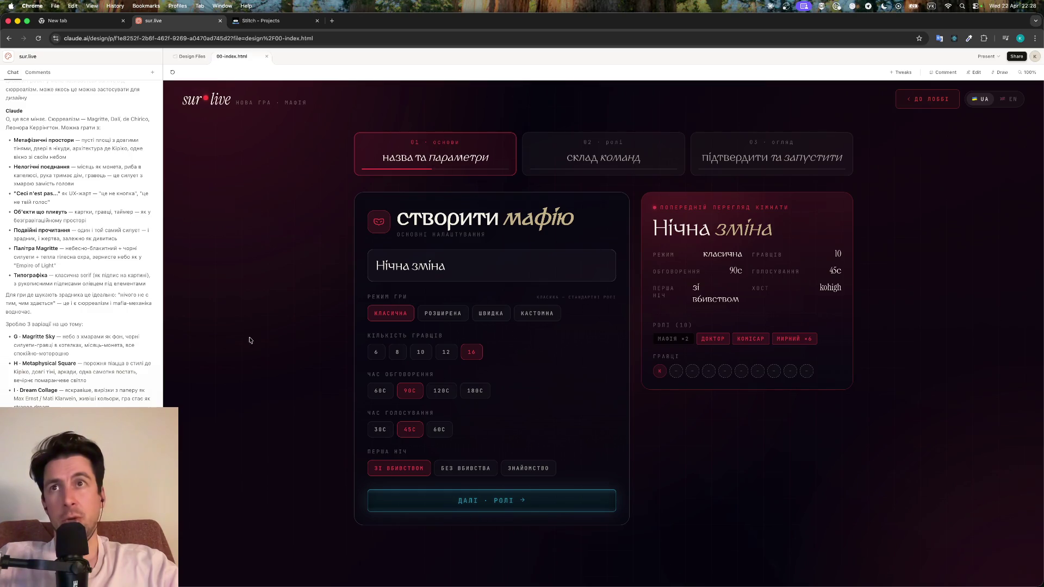
left_click(554, 152)
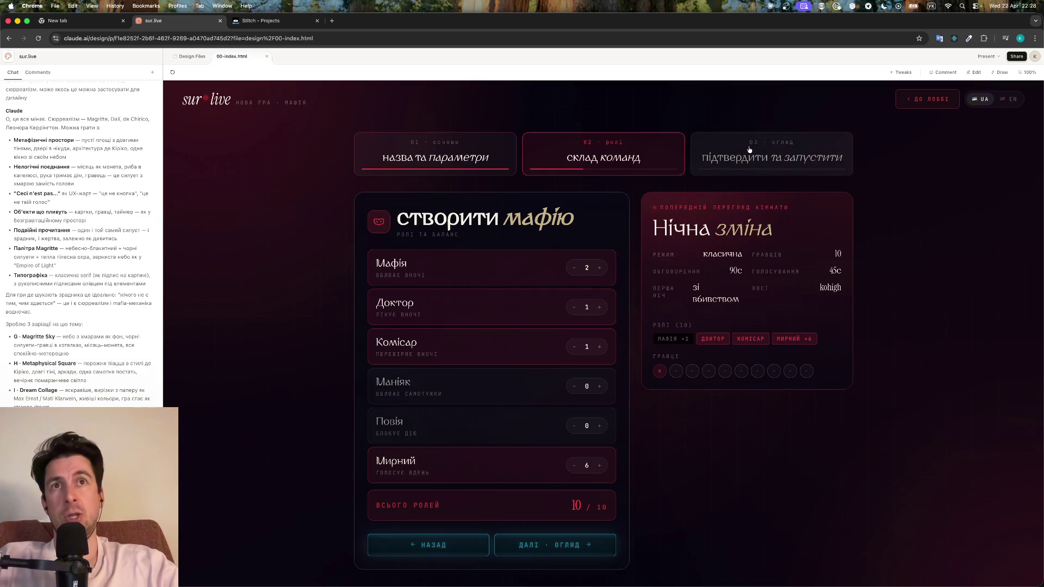
left_click(712, 162)
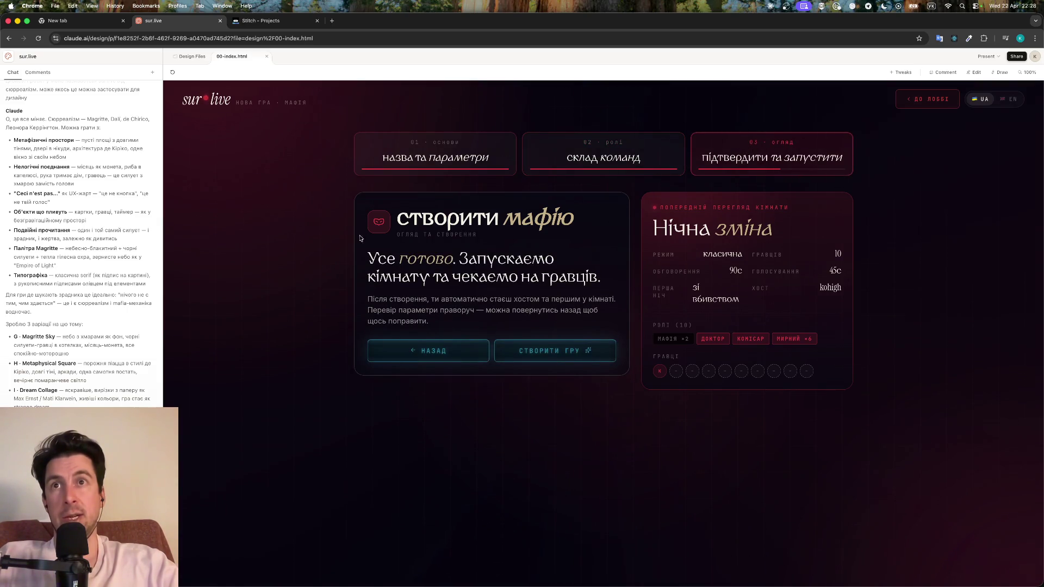
left_click(554, 351)
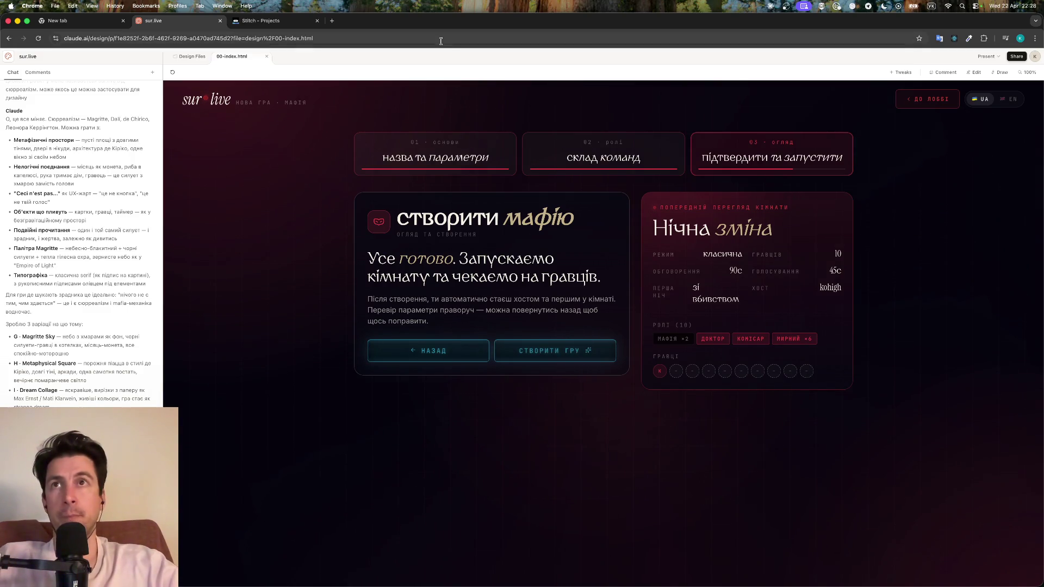
left_click(265, 21)
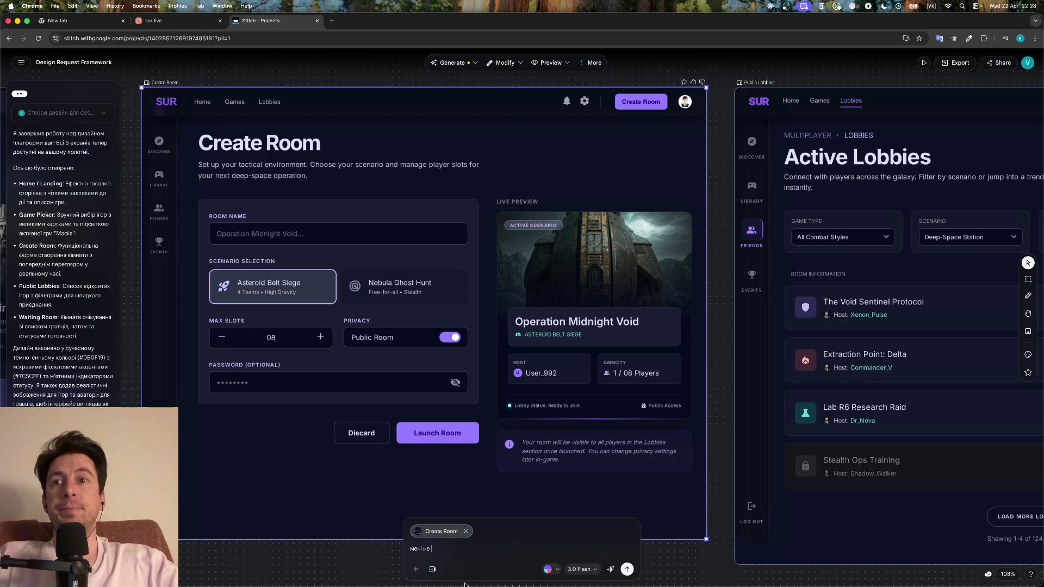
Send the complaint about the current form, then begin a Ukrainian request listing the options and roles steps
type("под")
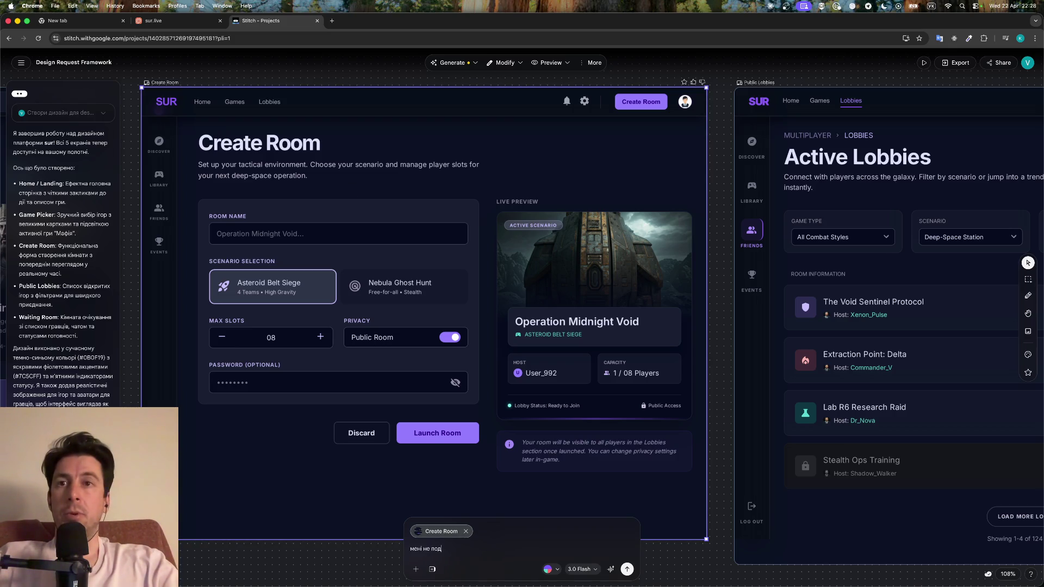
type("обається сист")
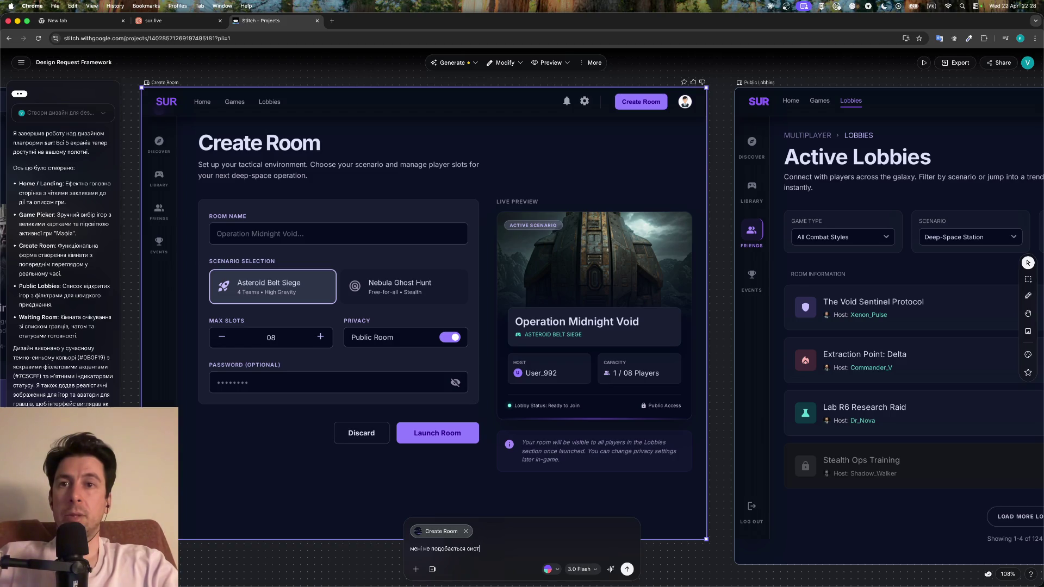
type("ема, що тут")
key("Return")
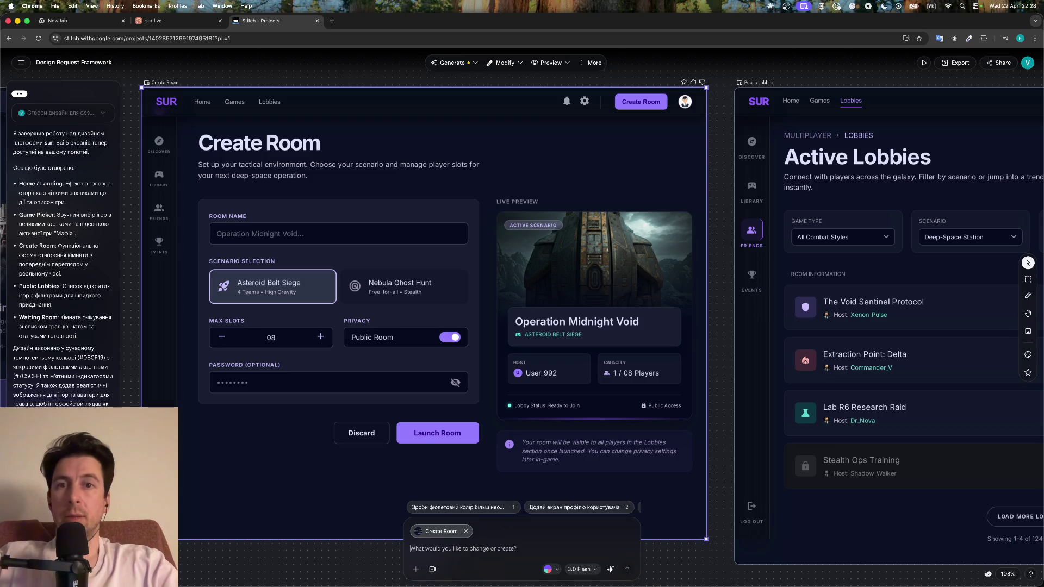
type("давай розд")
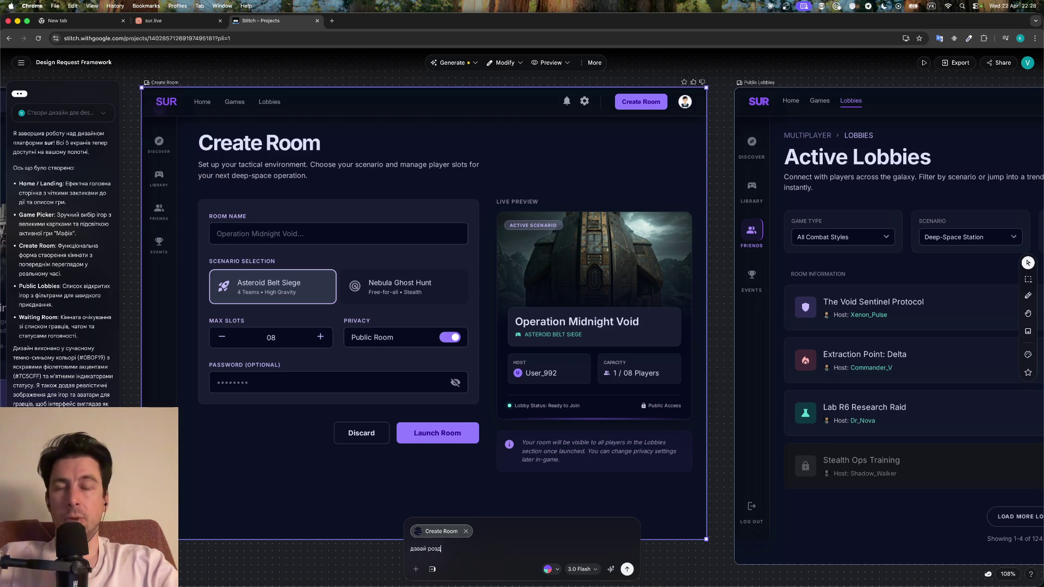
type("іли")
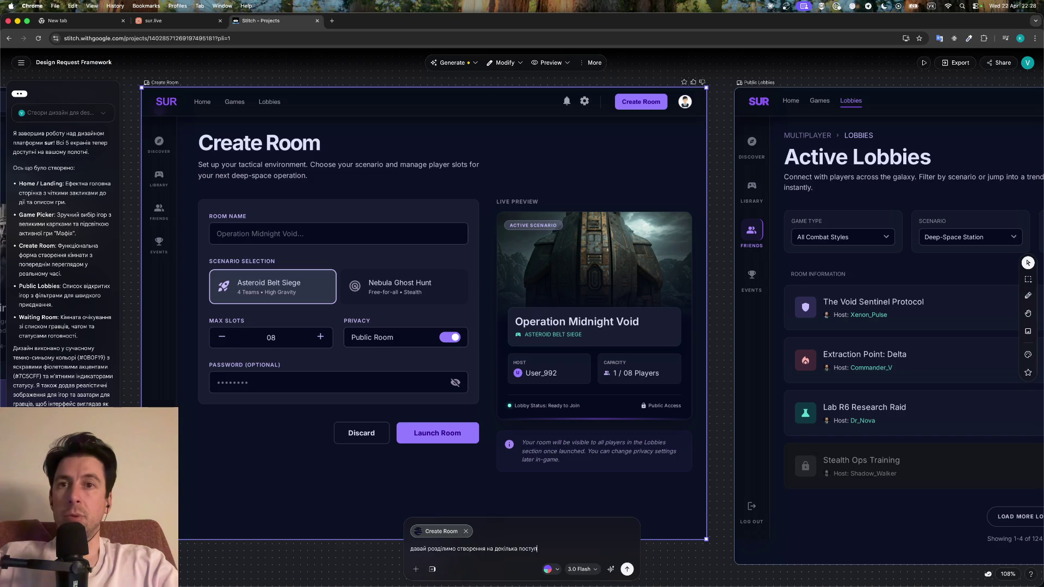
type("типу має")
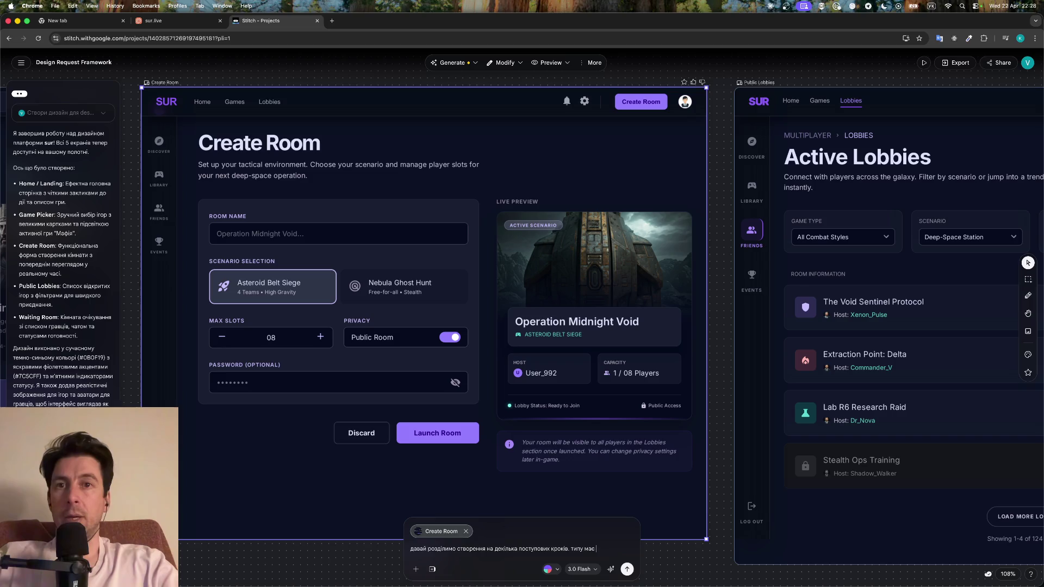
type(" бути якийсь")
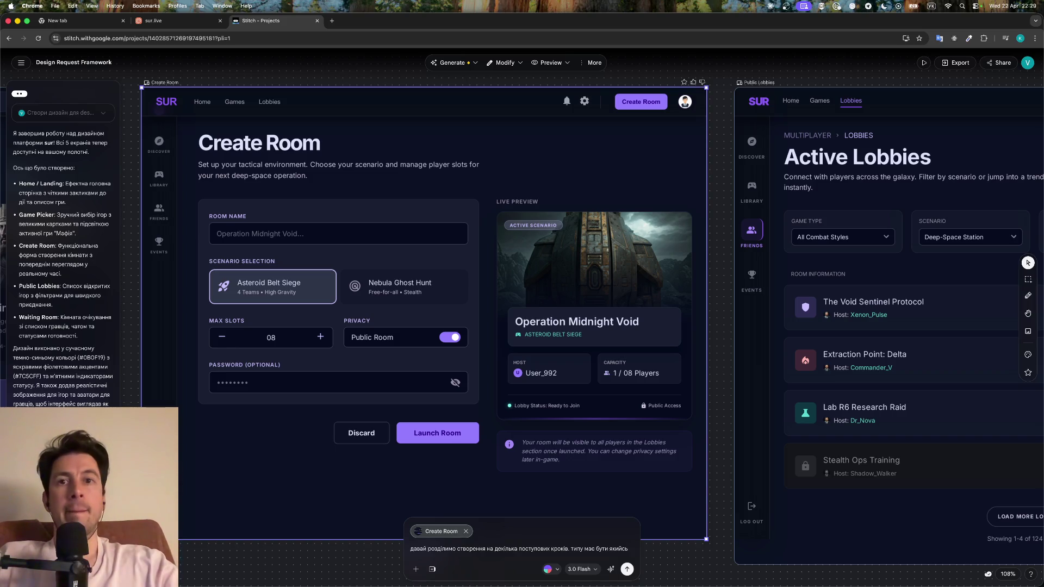
key("BackSpace")
key("BackSpace")
key("BackSpace")
key("BackSpace")
key("BackSpace")
key("BackSpace")
key("BackSpace")
key("BackSpace")
key("BackSpace")
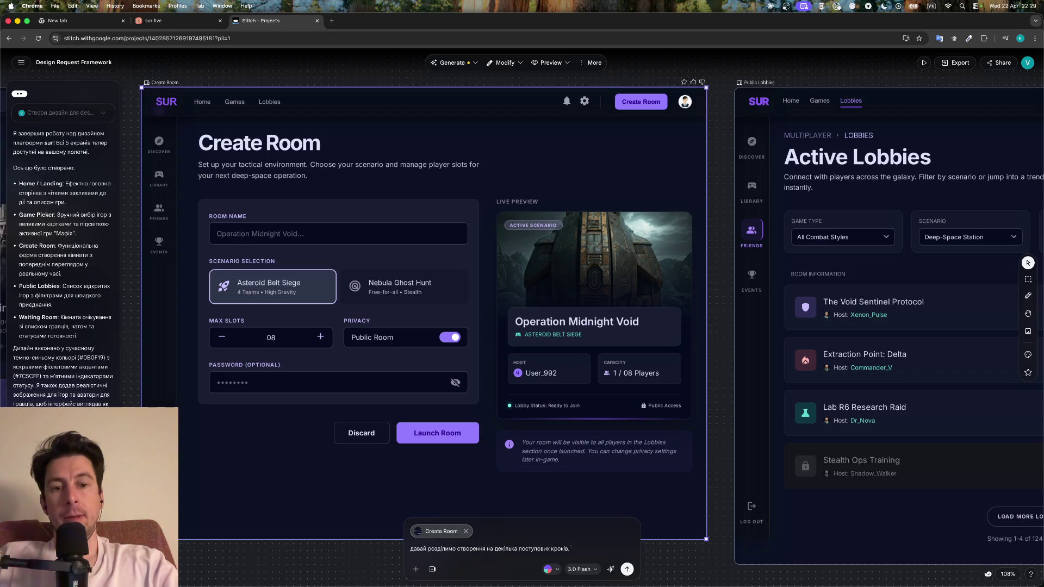
key("shift+Return")
type("1 к")
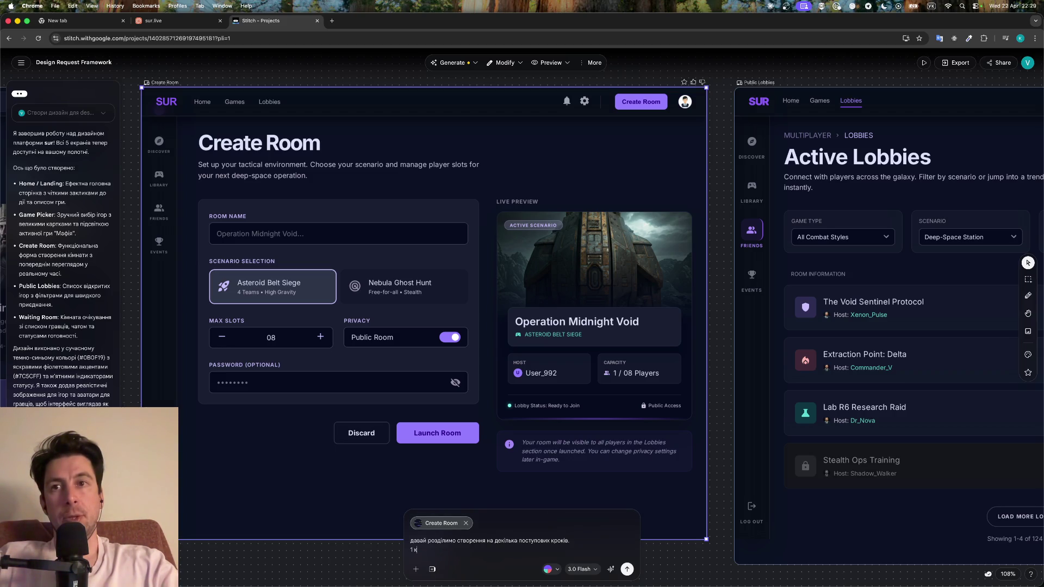
type("апонвю")
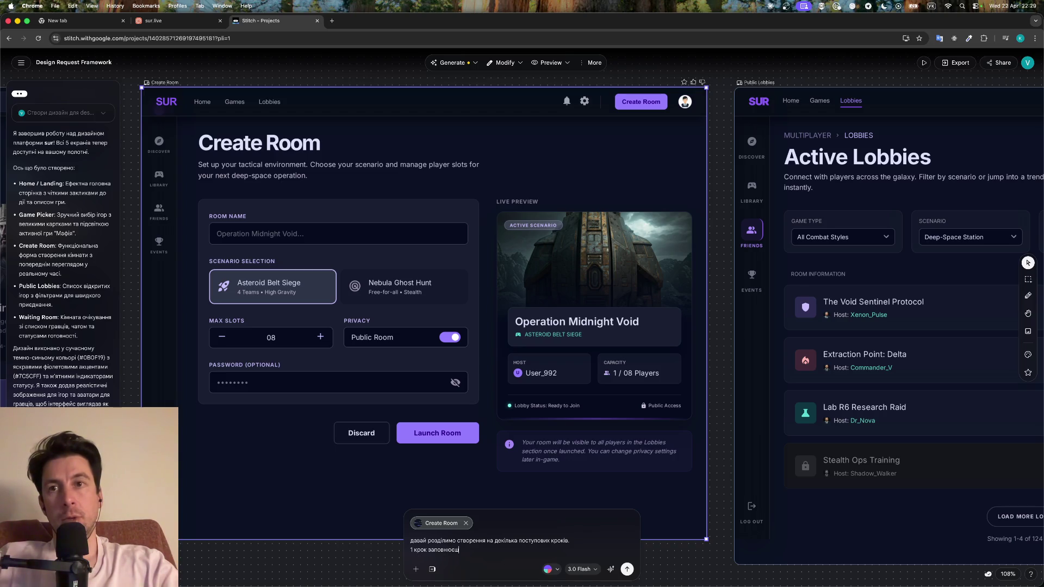
type("лі, наприклад")
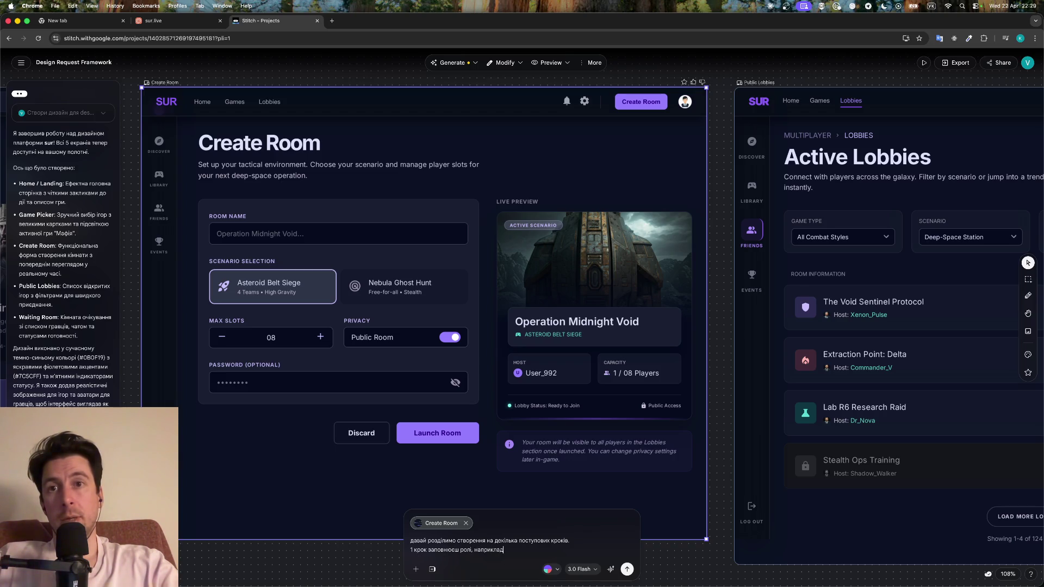
key("shift+Return")
type("2 крок")
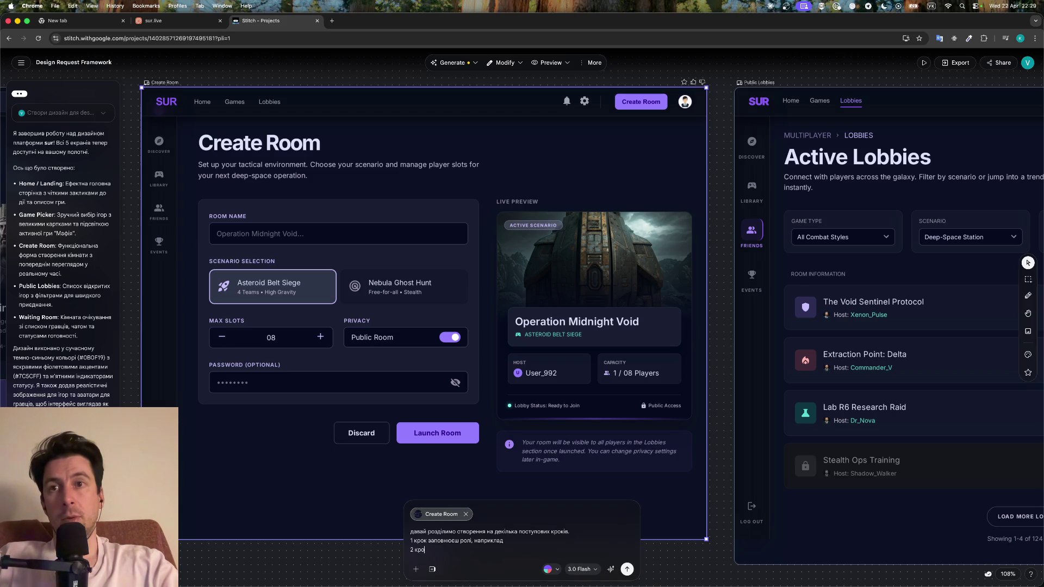
type(" заповнюєш")
key("BackSpace")
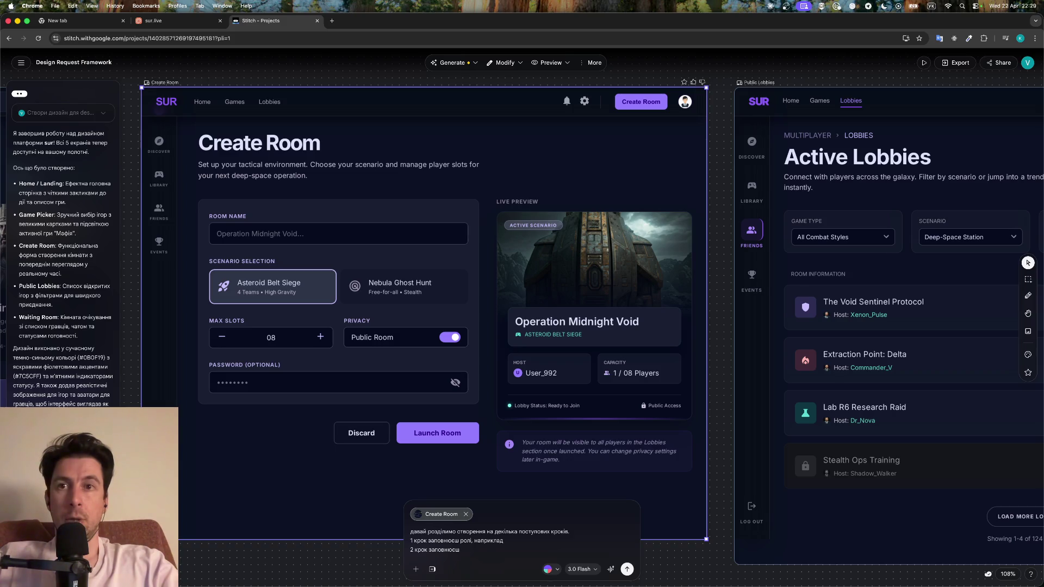
left_click_drag(460, 541, 504, 540)
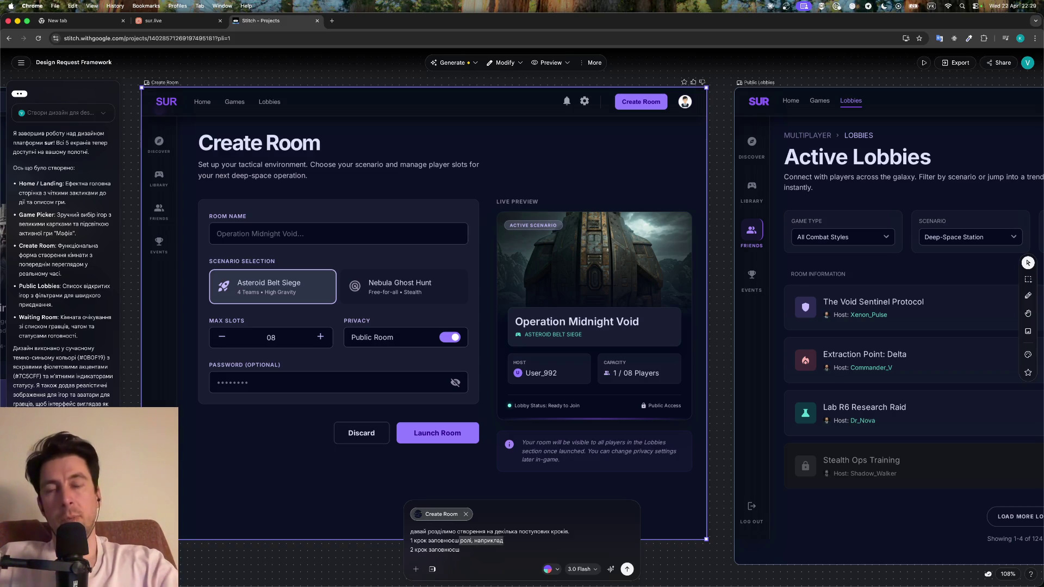
type("опц")
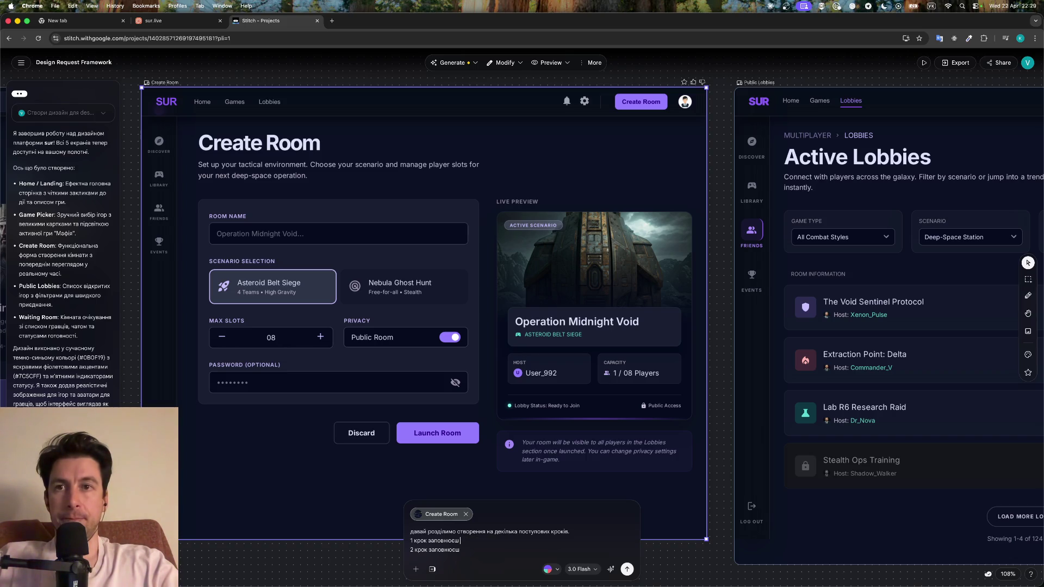
type("и")
key("Down")
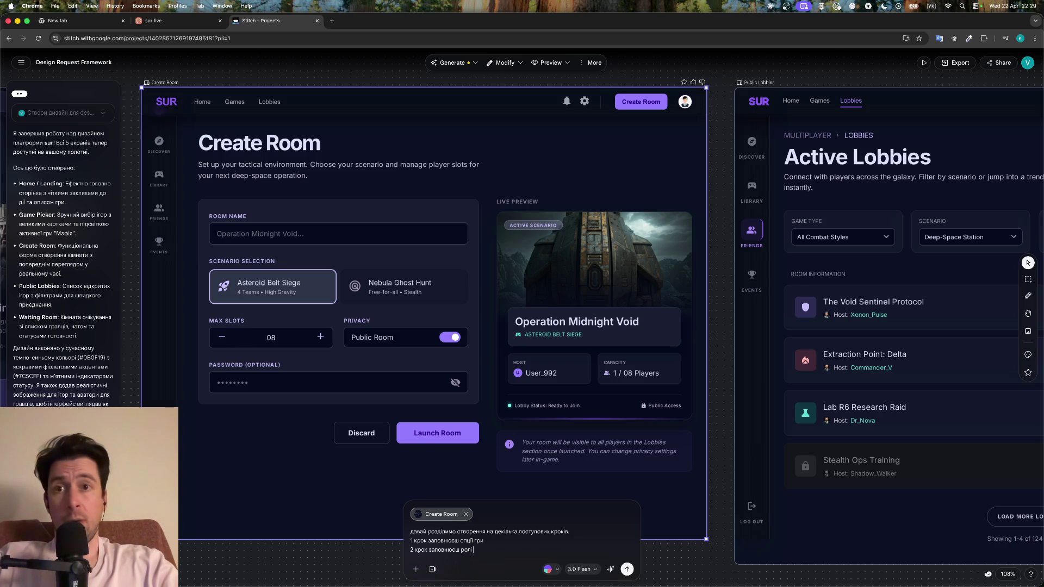
Add the review step and back/forward navigation lines to the request, then send it
key("shift+Return")
type("3 крок див")
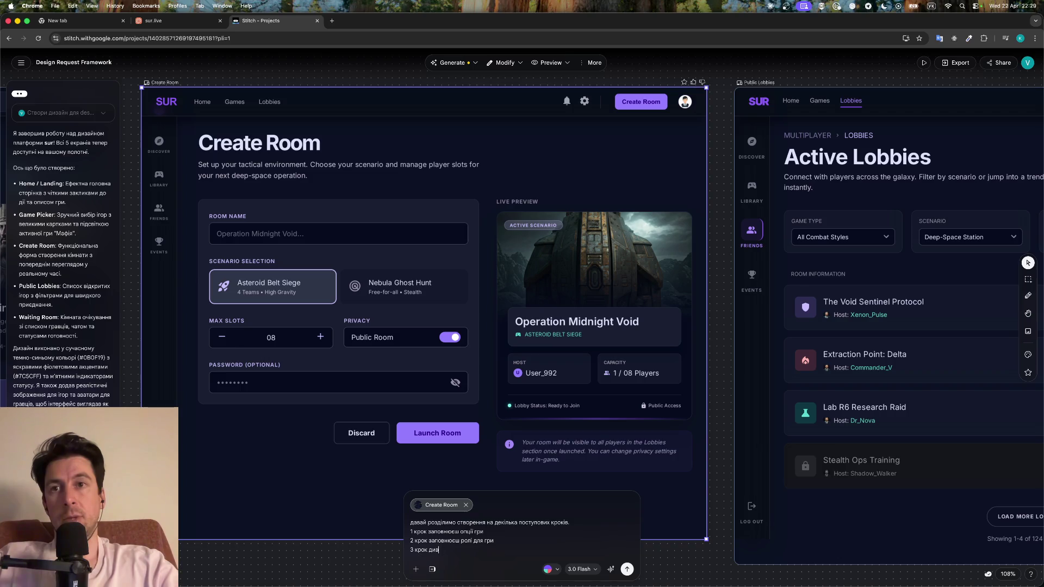
type("'ю")
key("BackSpace")
type("всі вибрані опці")
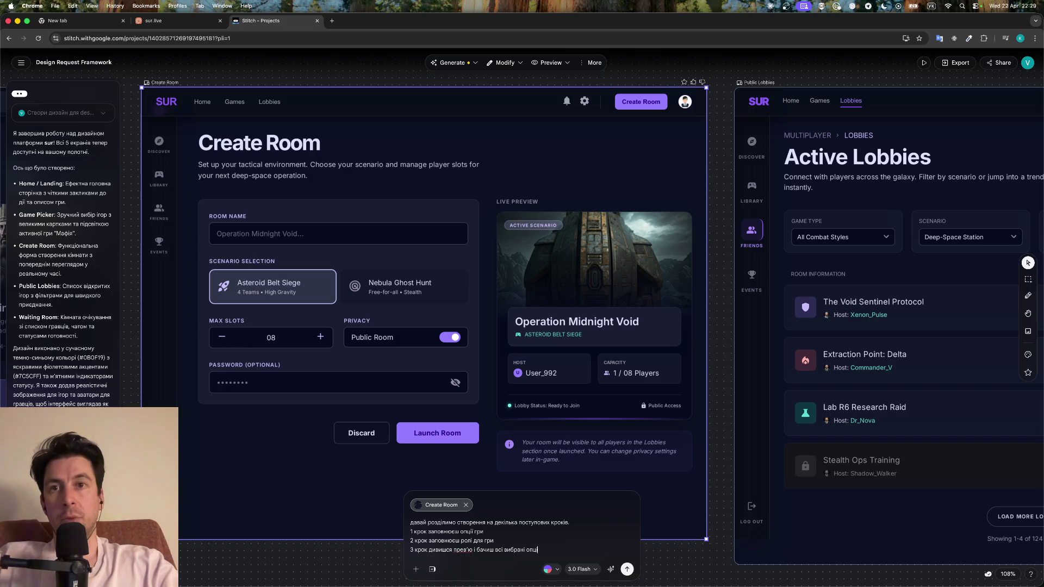
type("ї")
key("shift+Return")
type("всі ці")
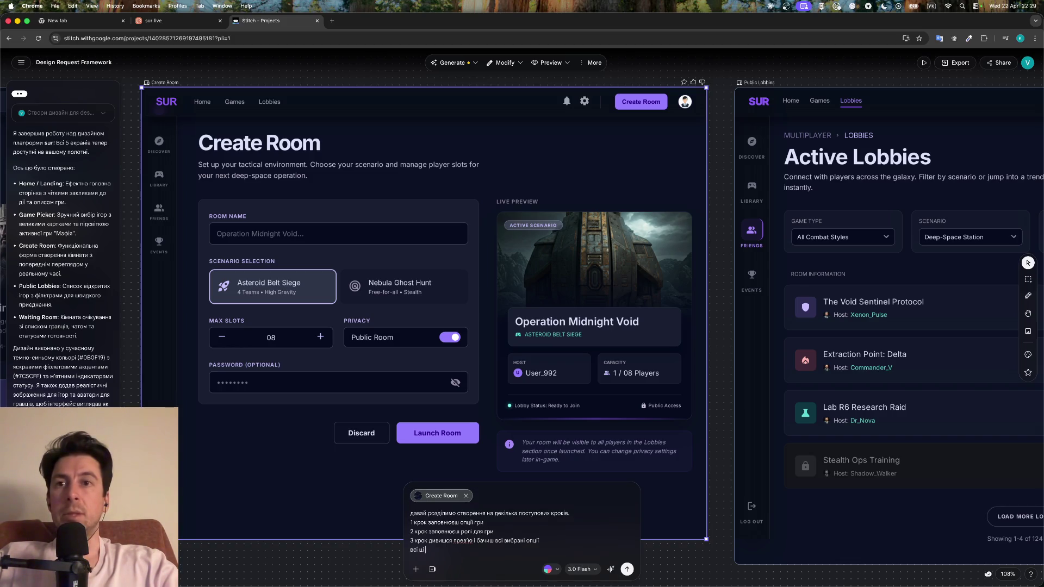
type(" кроки ти маєш бачити можливість відкотит")
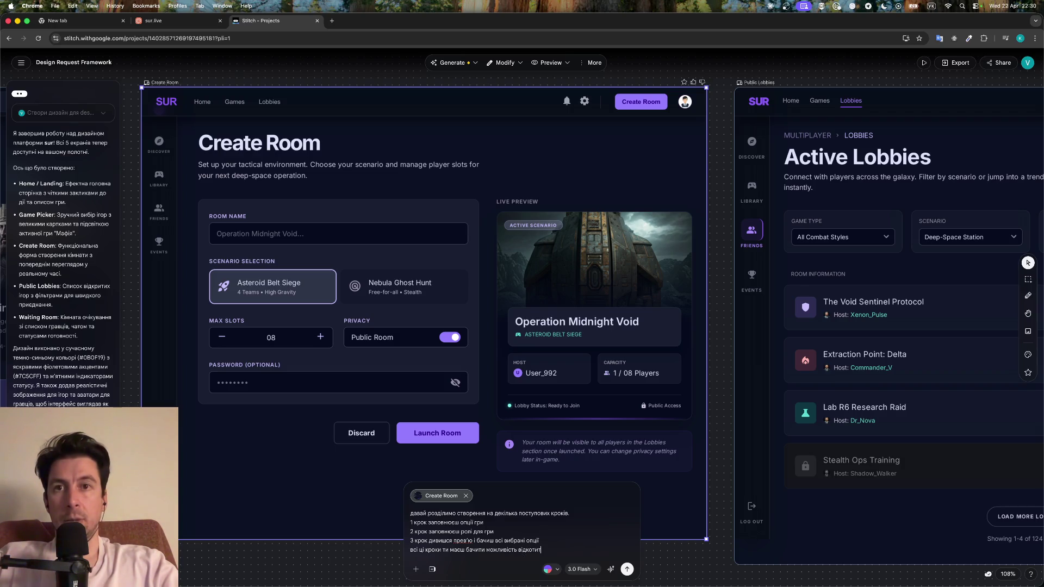
key("BackSpace")
key("BackSpace")
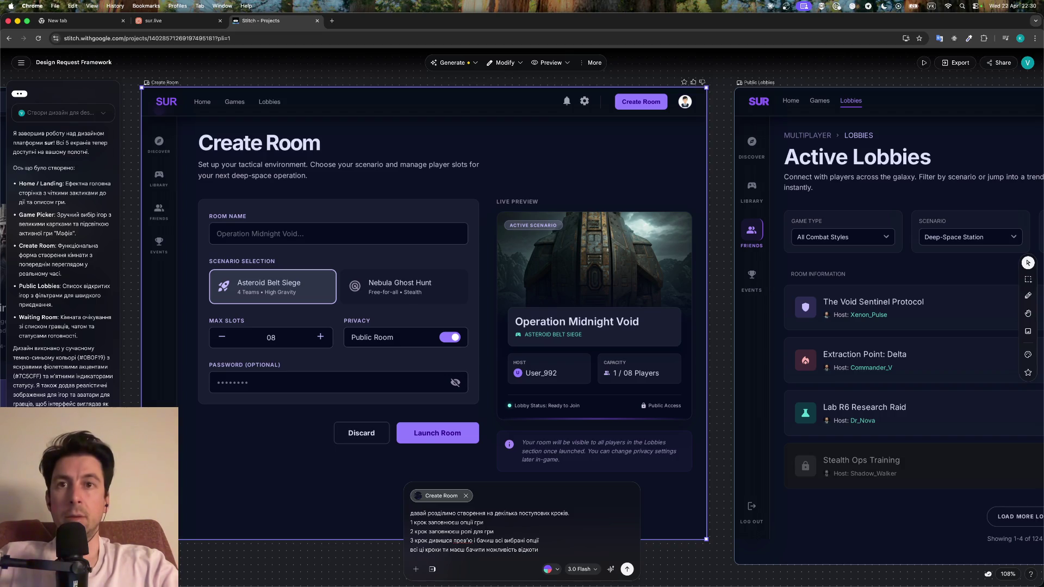
type("тися на крок назад, або йти далі.")
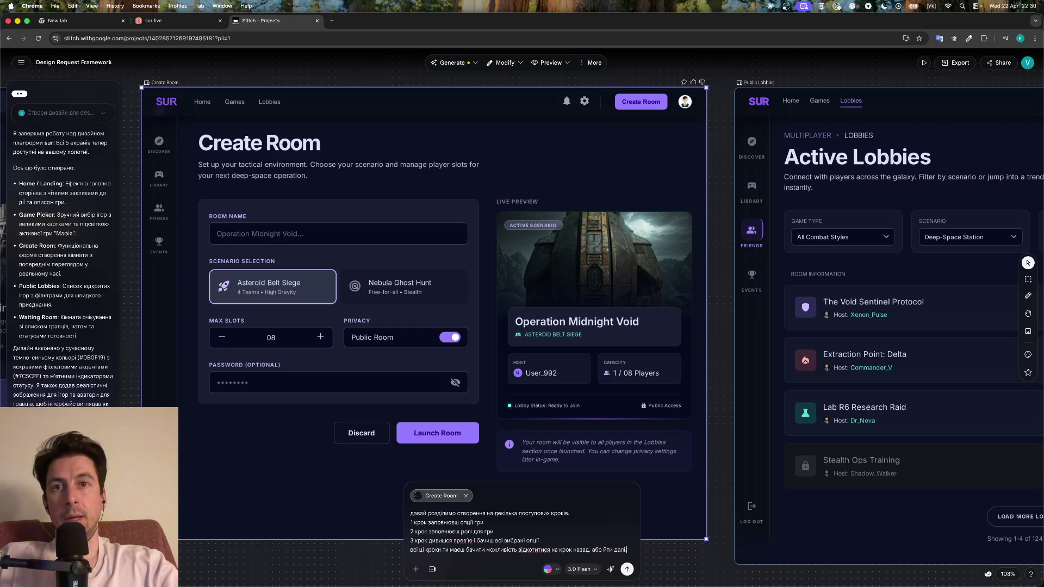
key("shift+Return")
type("на крок")
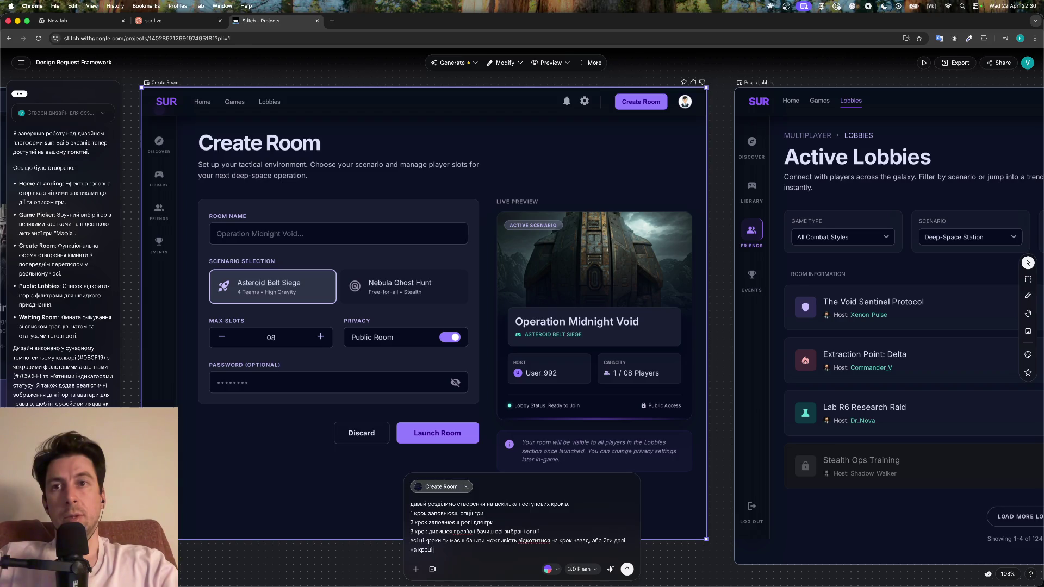
type("в'ю або крок назад, або створити гру.")
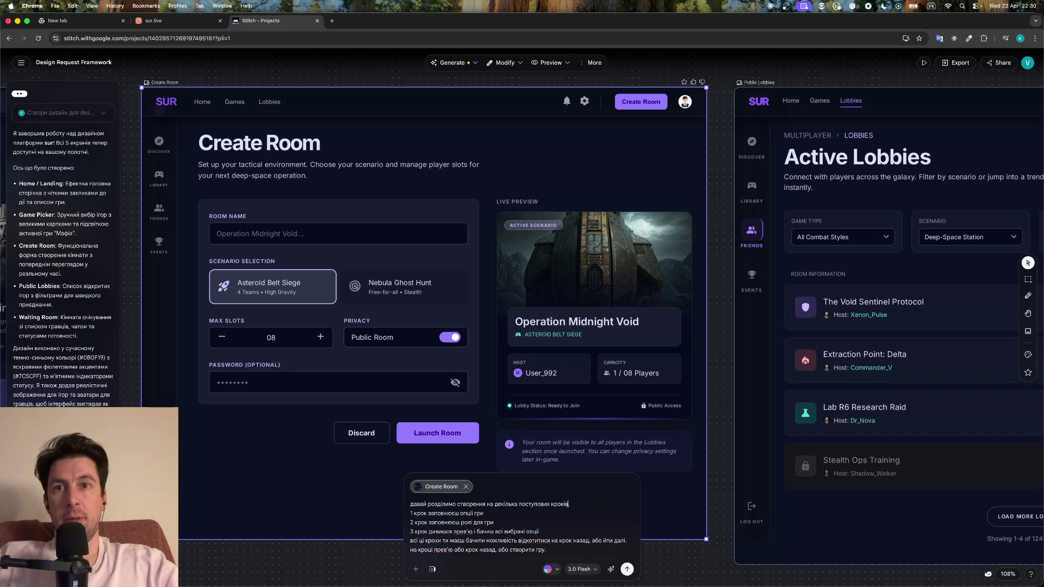
type("без пре")
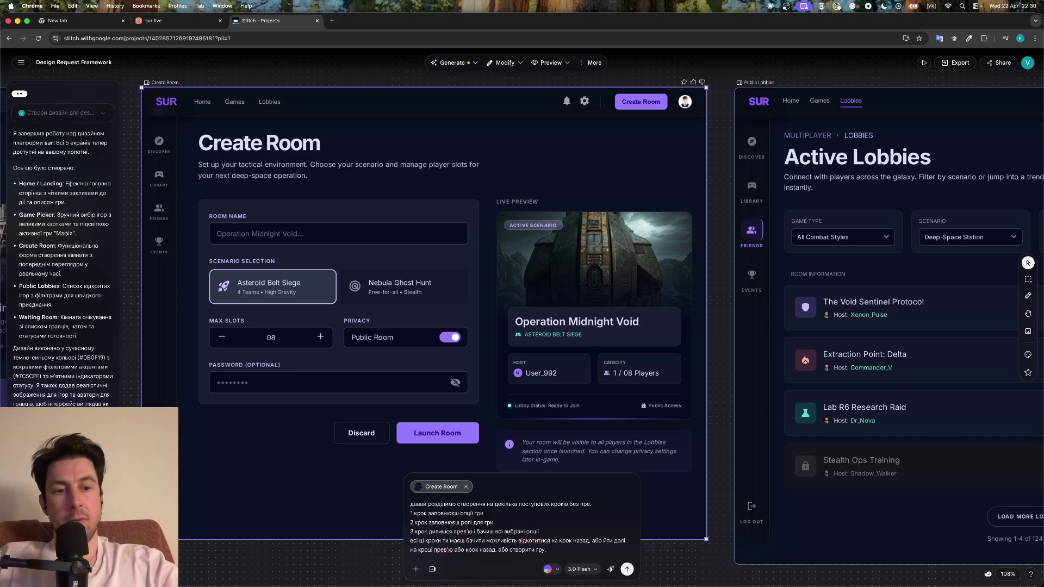
type(" одразу")
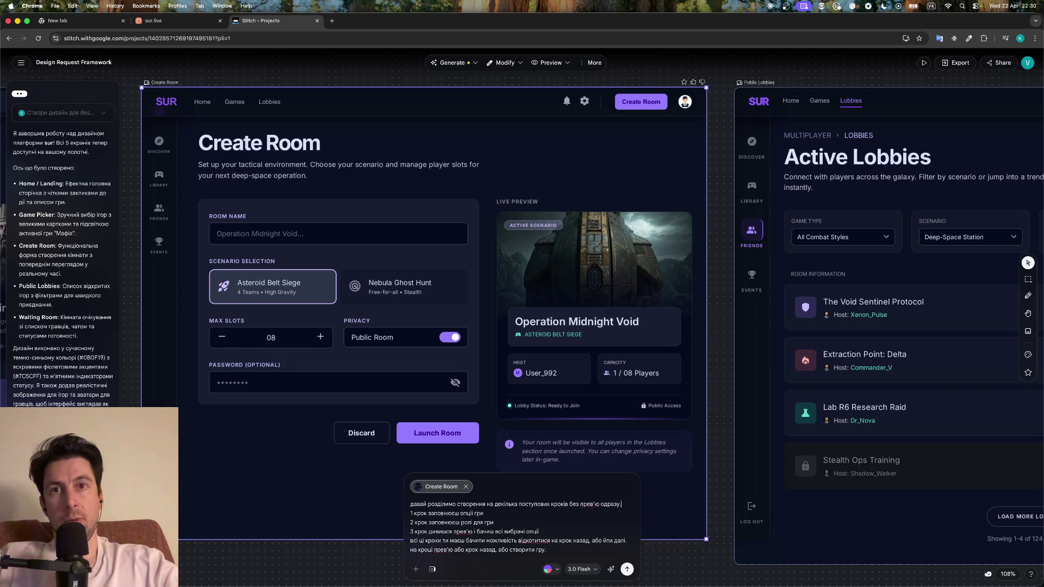
type(", бо зараз створенн")
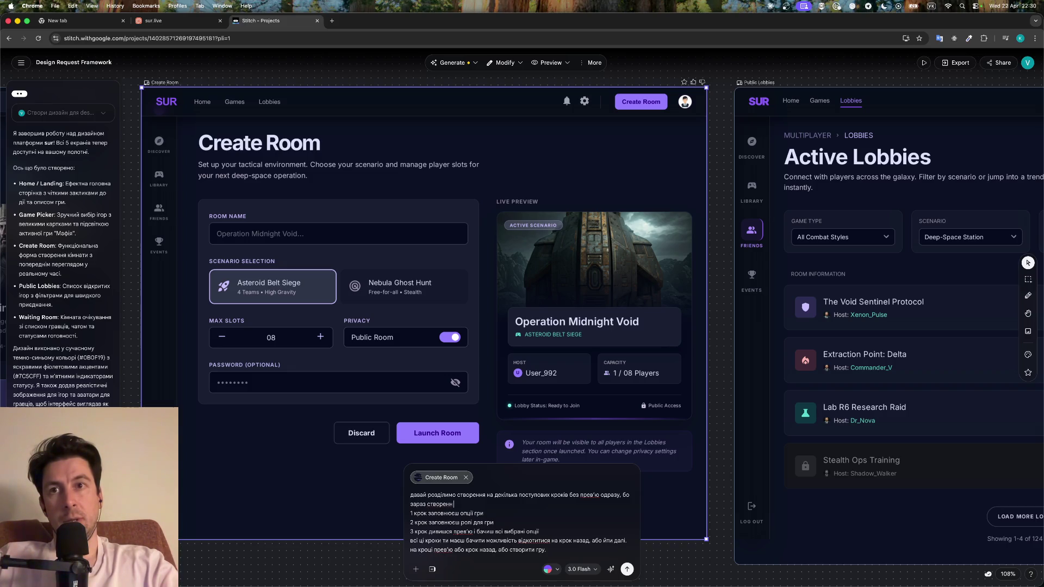
type("я і прев'ю")
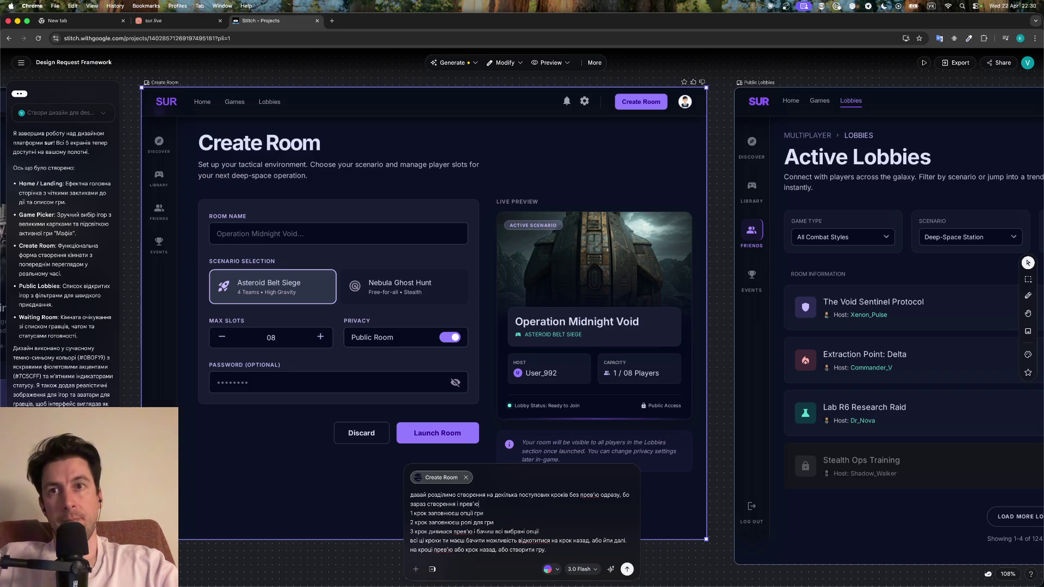
type(" змішує все в одно")
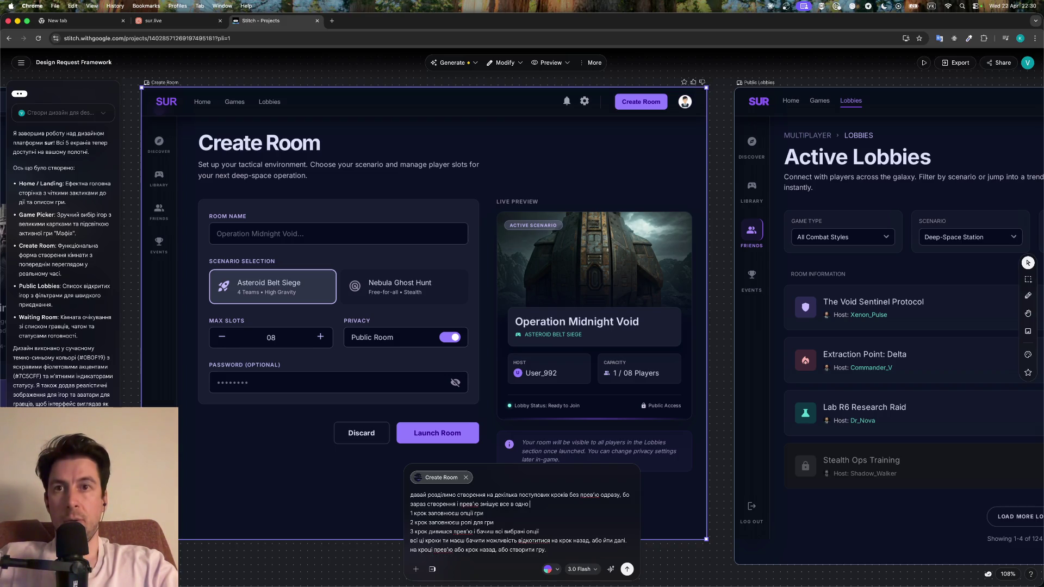
type("робить трошки хаосу.")
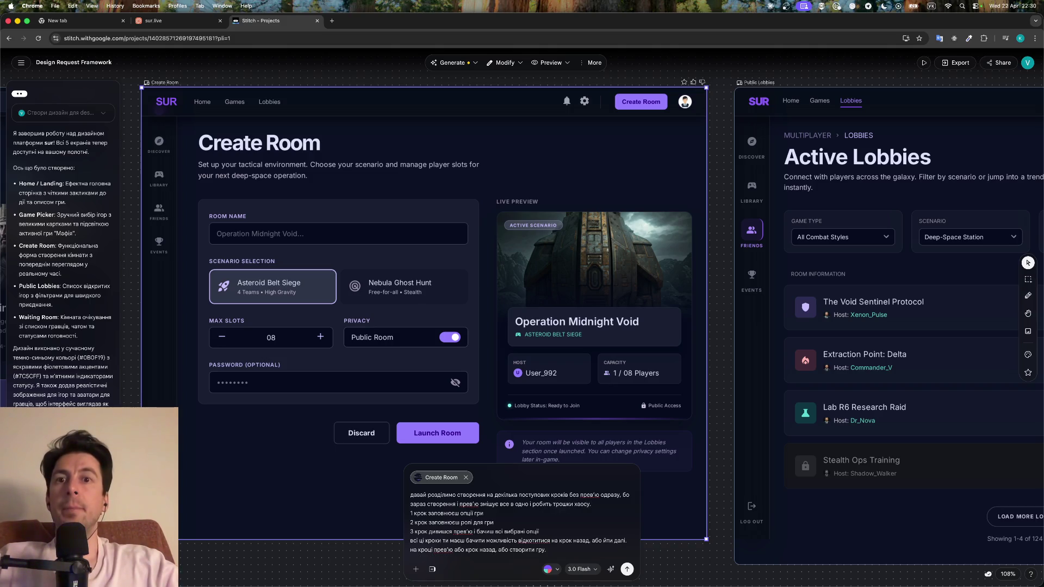
left_click(629, 569)
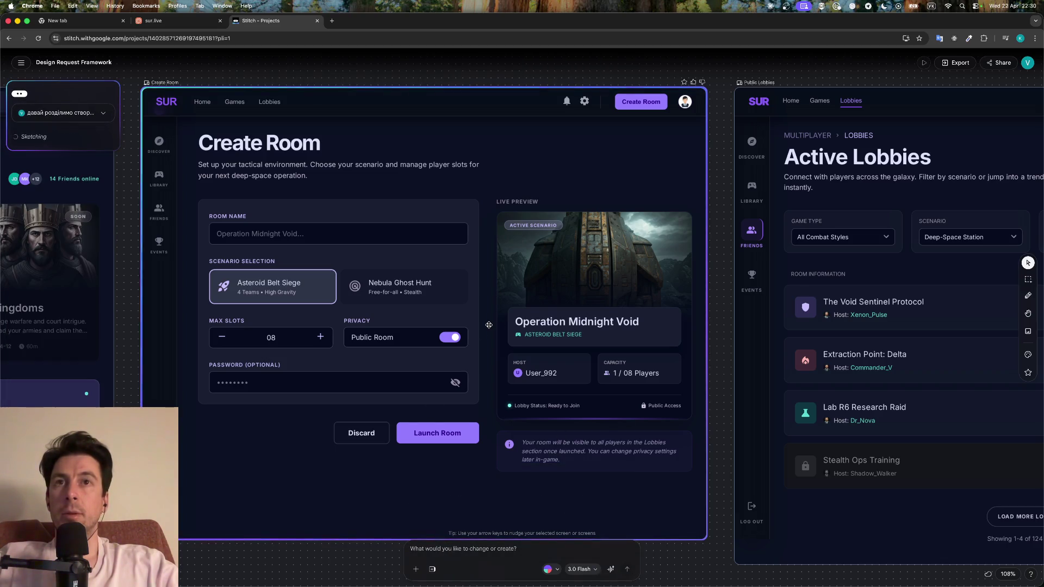
Watch the new step screens generate across the canvas, then select the original Create Room screen
scroll(489, 325, "right", 5)
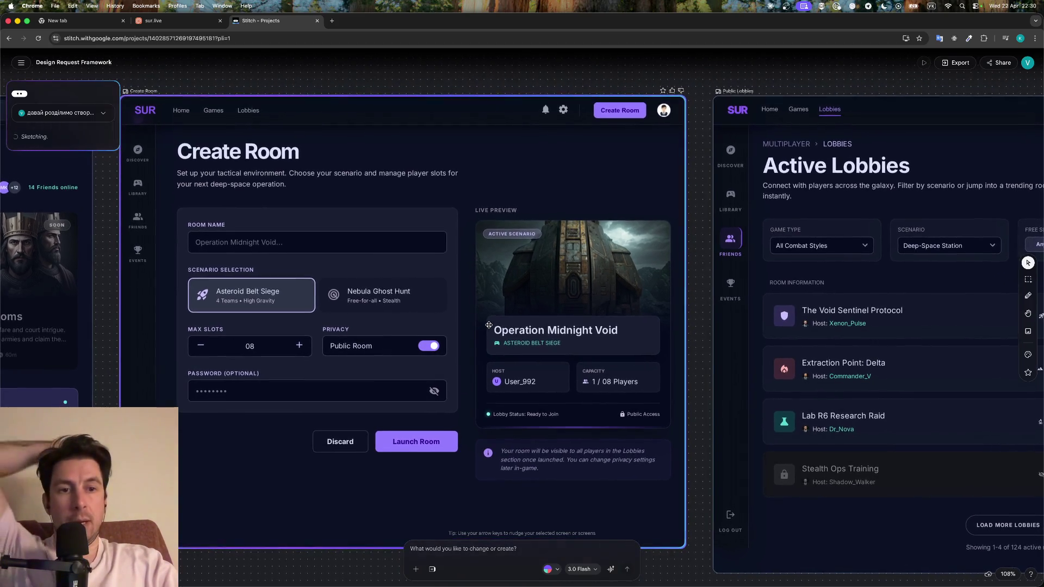
scroll(490, 324, "right", 4)
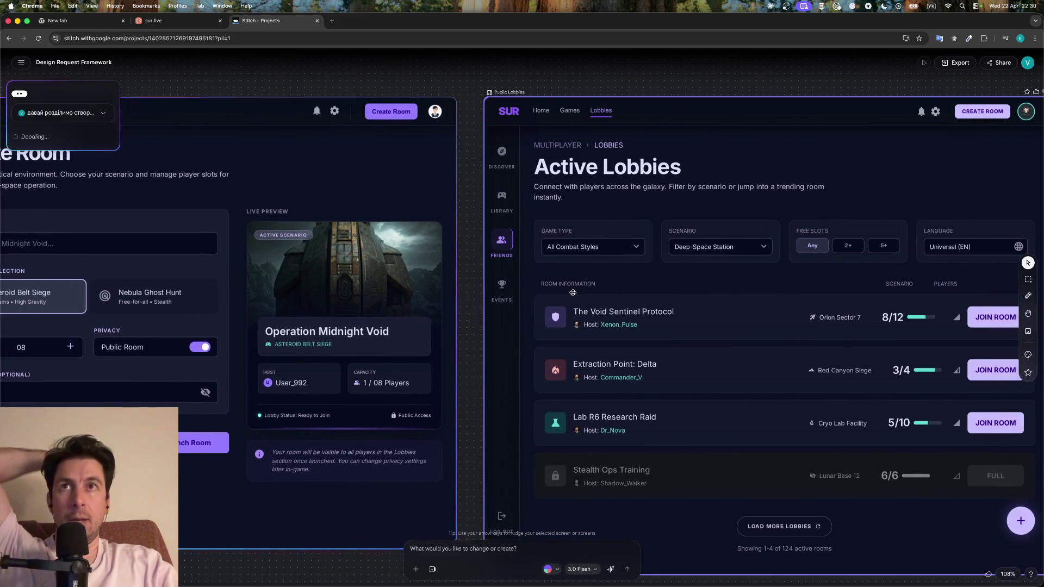
scroll(573, 293, "right", 7)
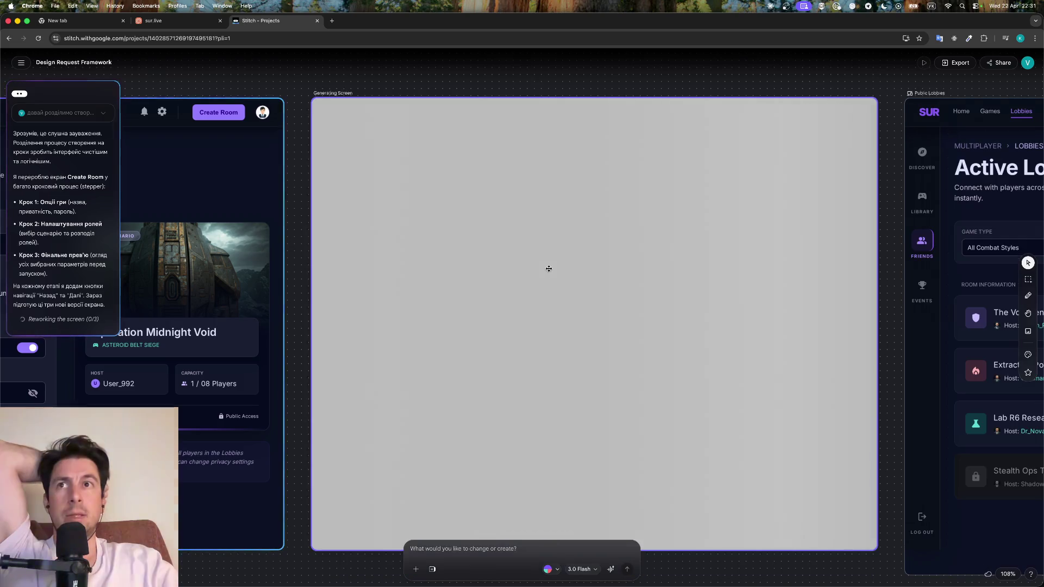
scroll(479, 243, "left", 10)
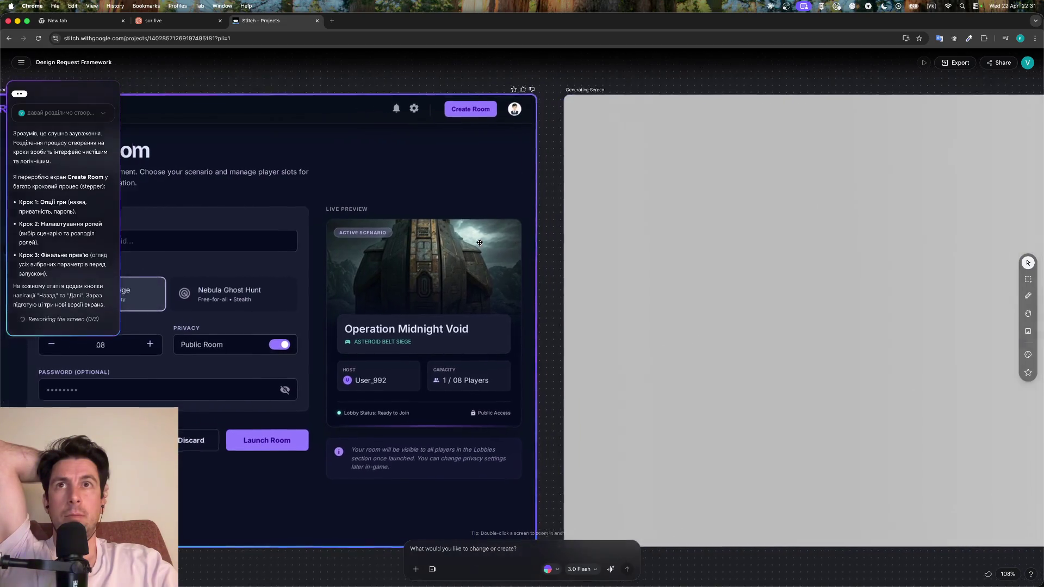
scroll(479, 243, "right", 7)
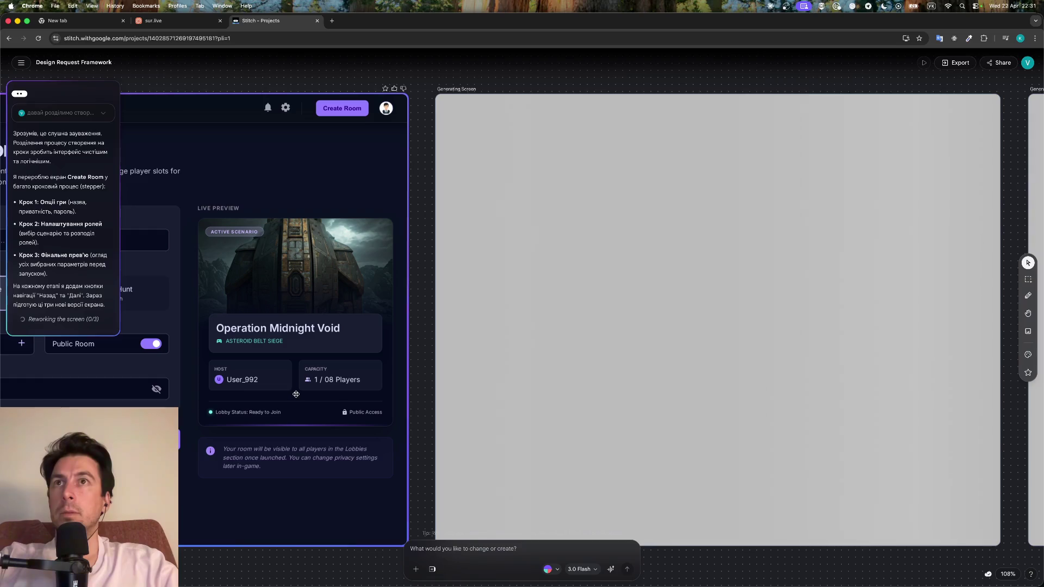
scroll(134, 279, "left", 5)
scroll(134, 279, "left", 2)
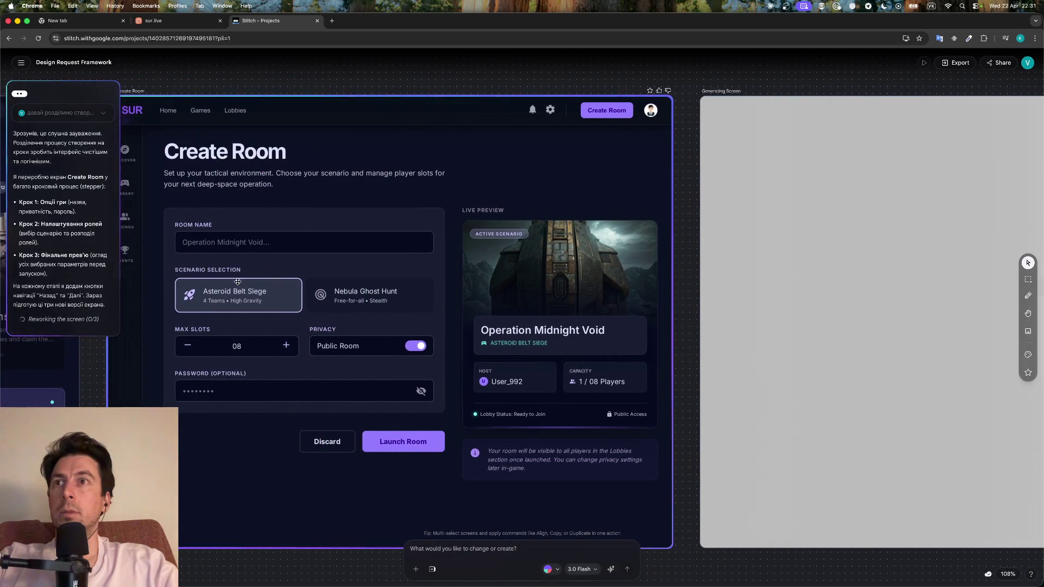
scroll(269, 265, "down", 5)
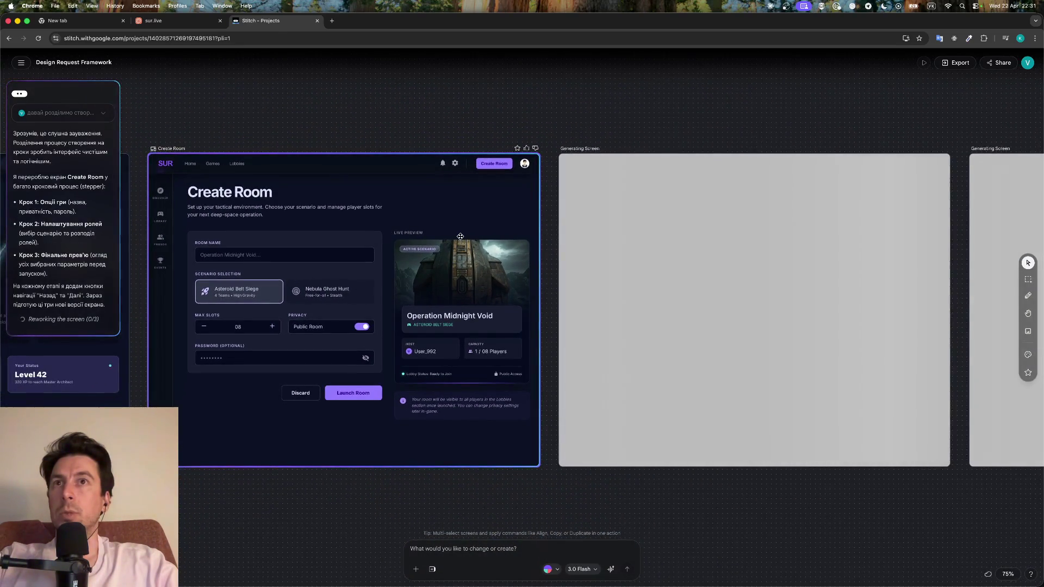
left_click(268, 266)
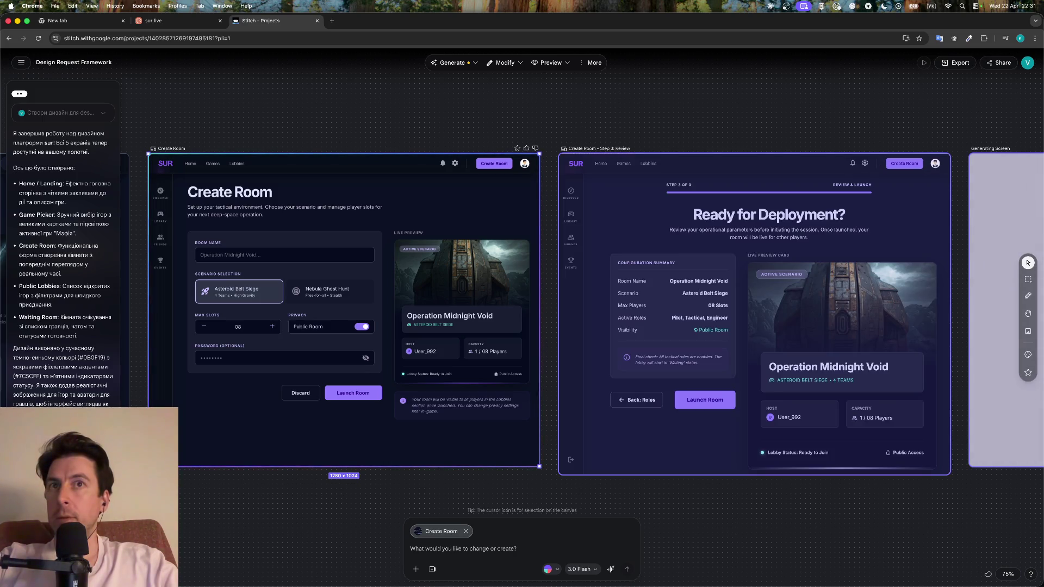
scroll(510, 294, "down", 10)
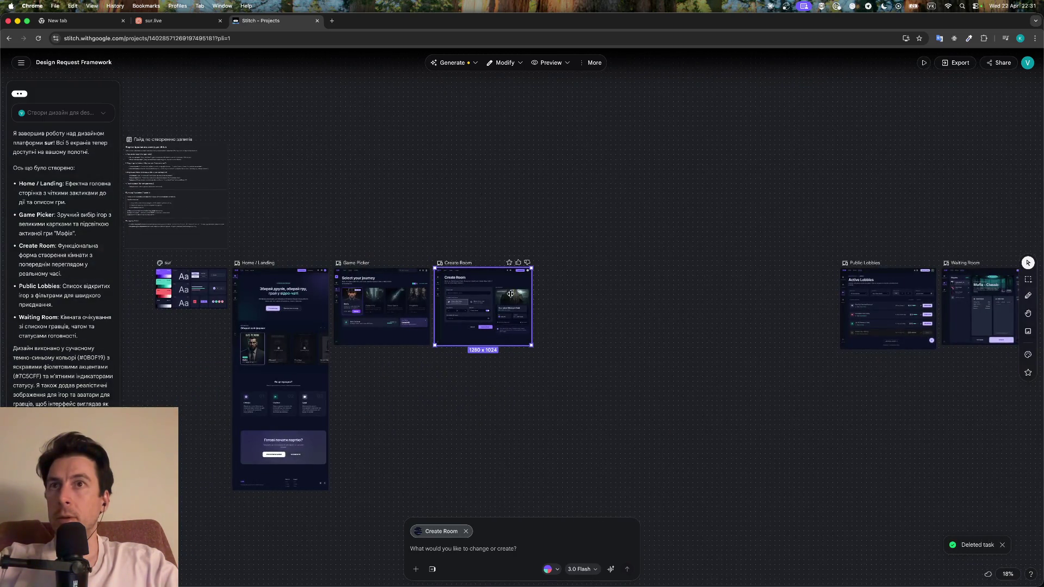
scroll(511, 298, "up", 3)
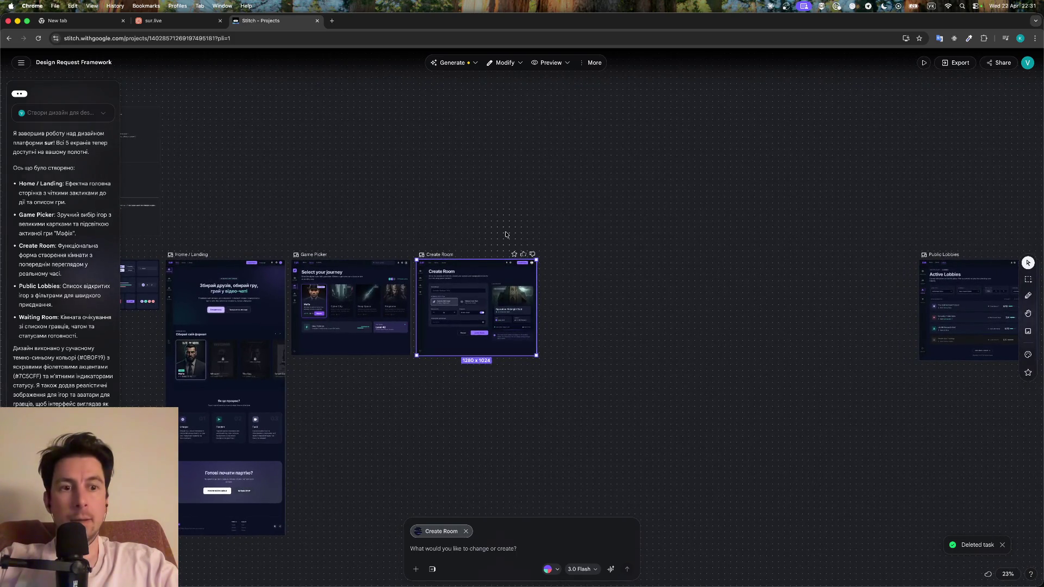
scroll(506, 234, "up", 8)
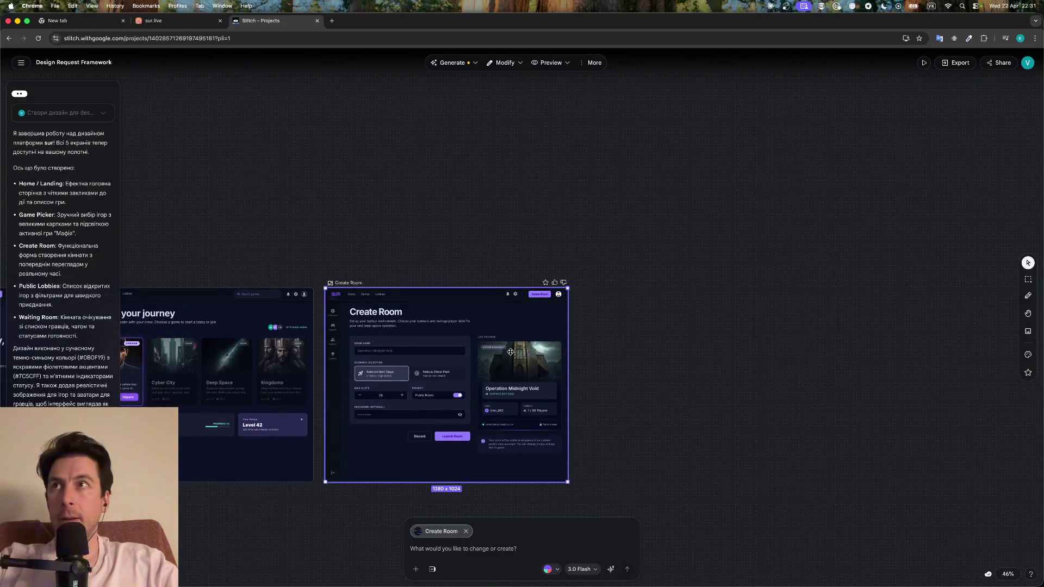
key("shift+1")
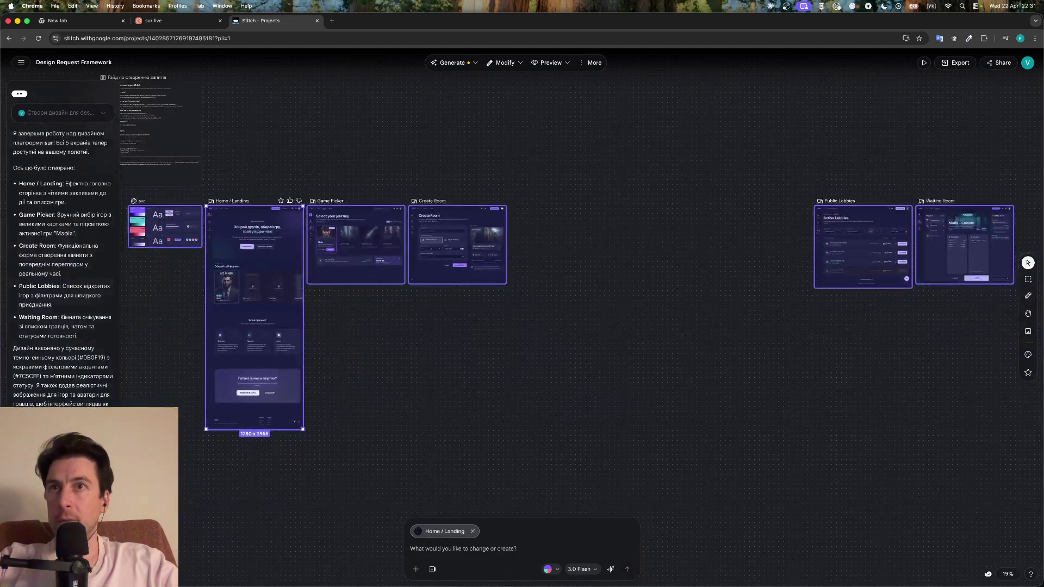
scroll(412, 394, "up", 2)
scroll(412, 394, "up", 1)
scroll(412, 394, "up", 2)
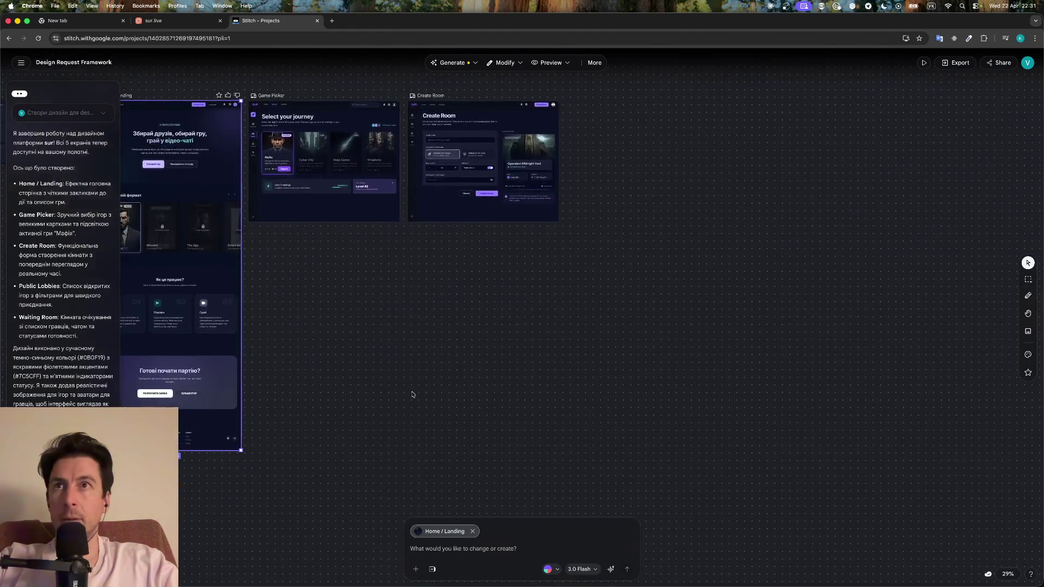
scroll(414, 394, "up", 3)
scroll(477, 301, "up", 2)
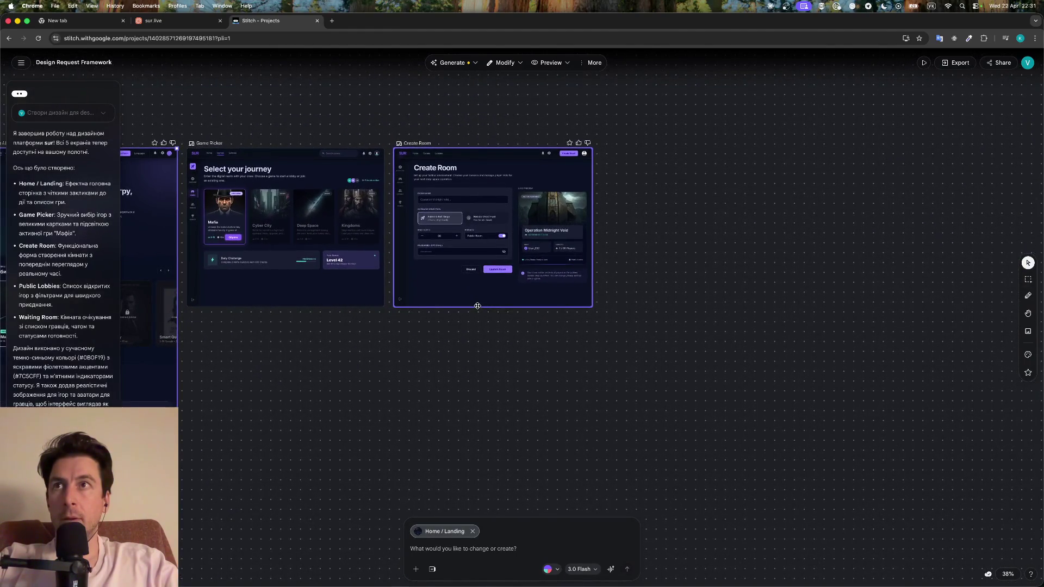
left_click(526, 366)
scroll(527, 366, "right", 10)
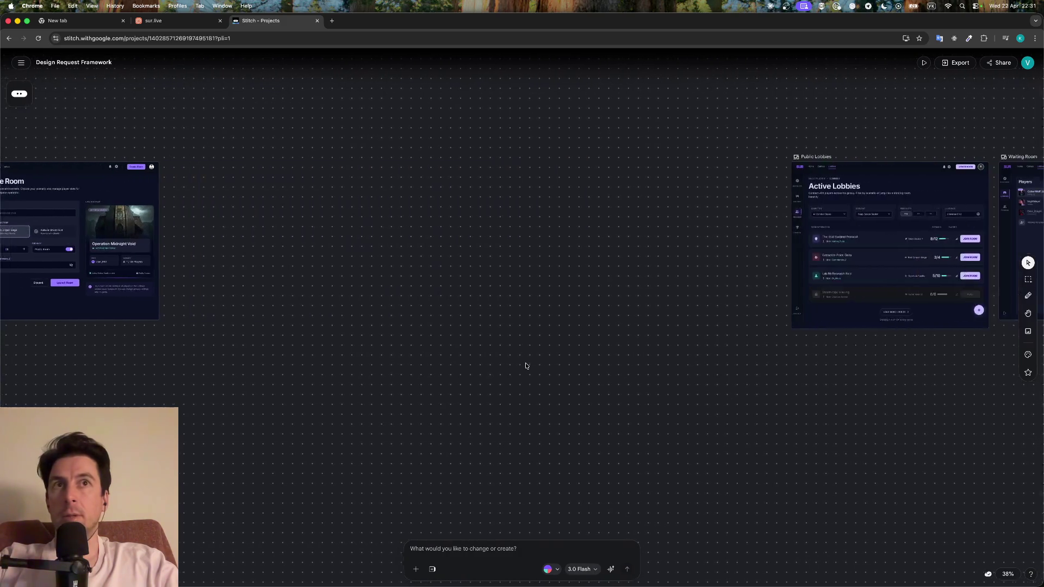
left_click(743, 268)
scroll(744, 268, "up", 2)
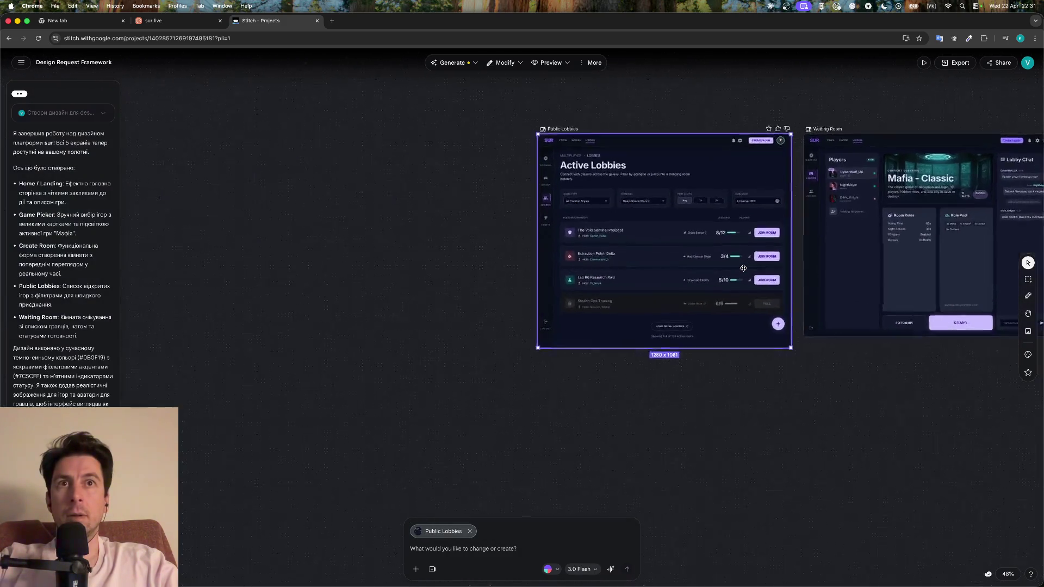
scroll(744, 268, "up", 2)
scroll(743, 269, "up", 3)
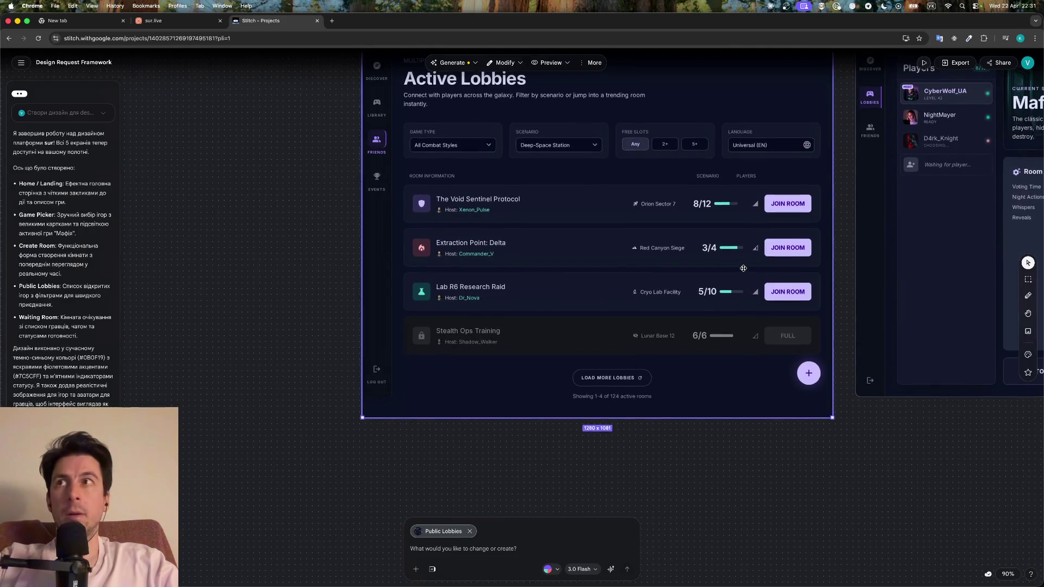
scroll(743, 268, "left", 15)
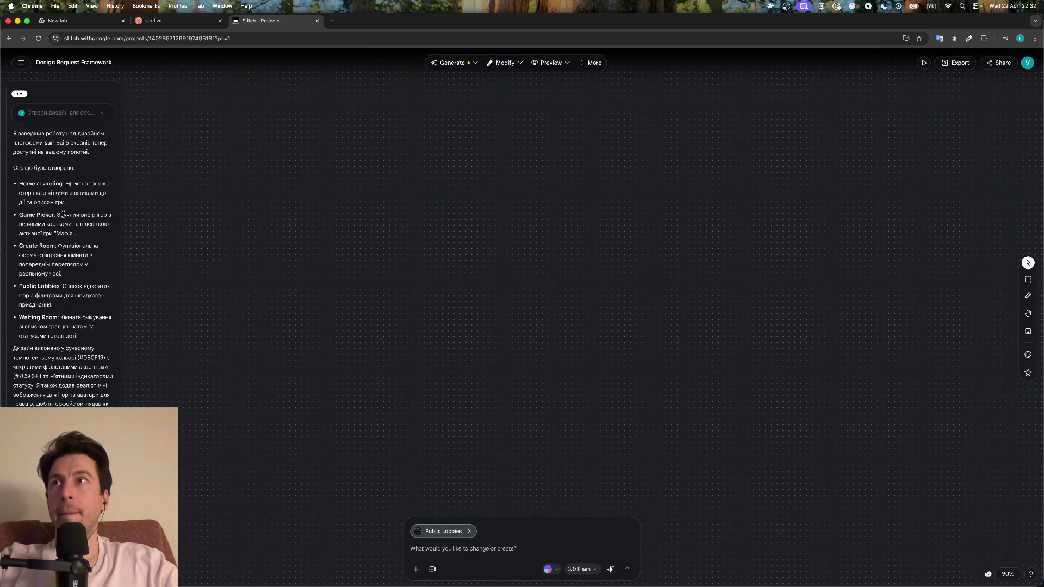
scroll(251, 209, "down", 5)
scroll(252, 210, "left", 5)
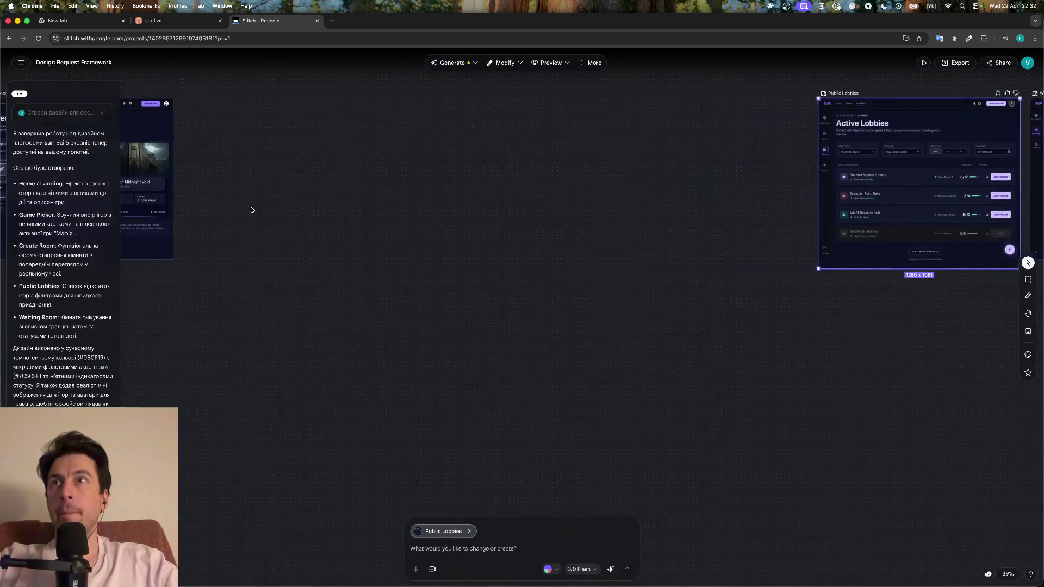
scroll(251, 210, "left", 5)
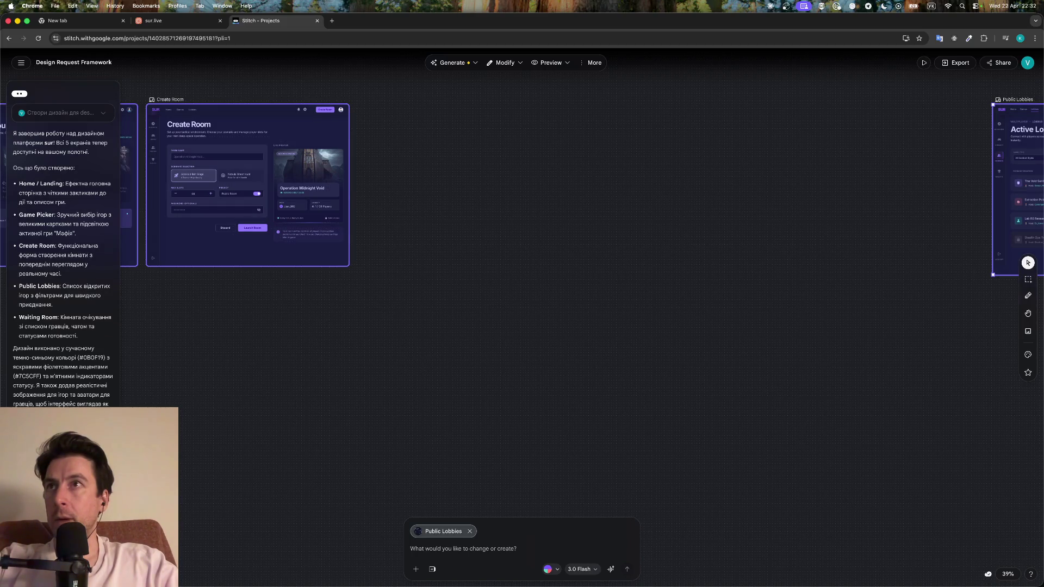
left_click(272, 196)
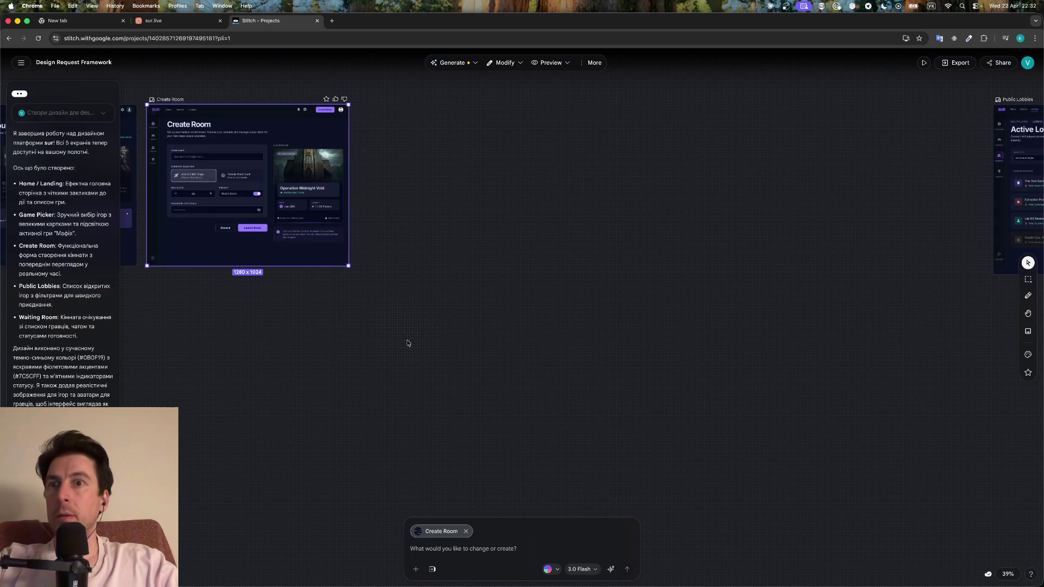
Browse the Preview, Modify, Generate, More and project menus without changing anything
left_click(484, 555)
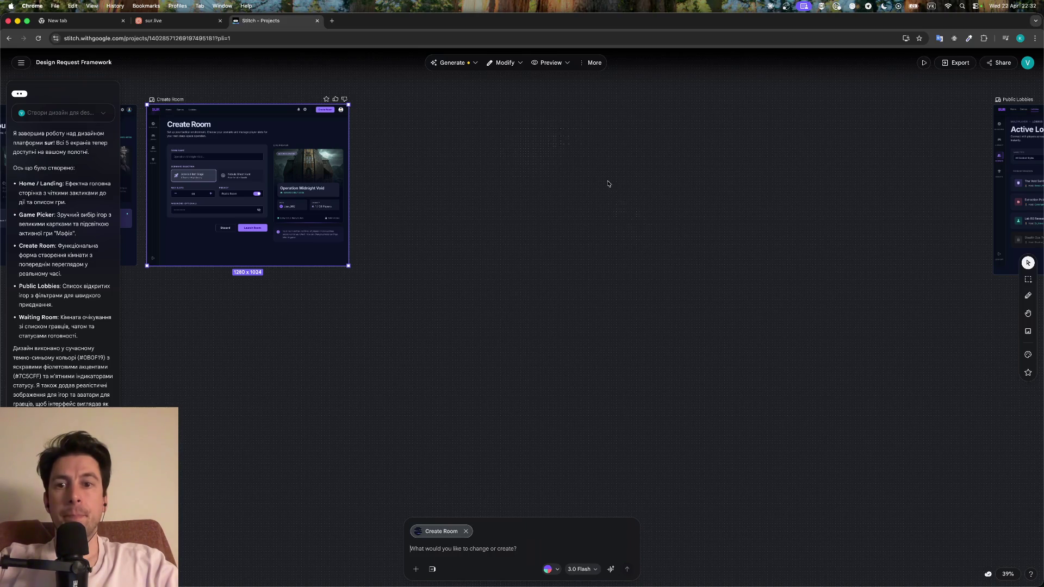
left_click(550, 63)
left_click(515, 63)
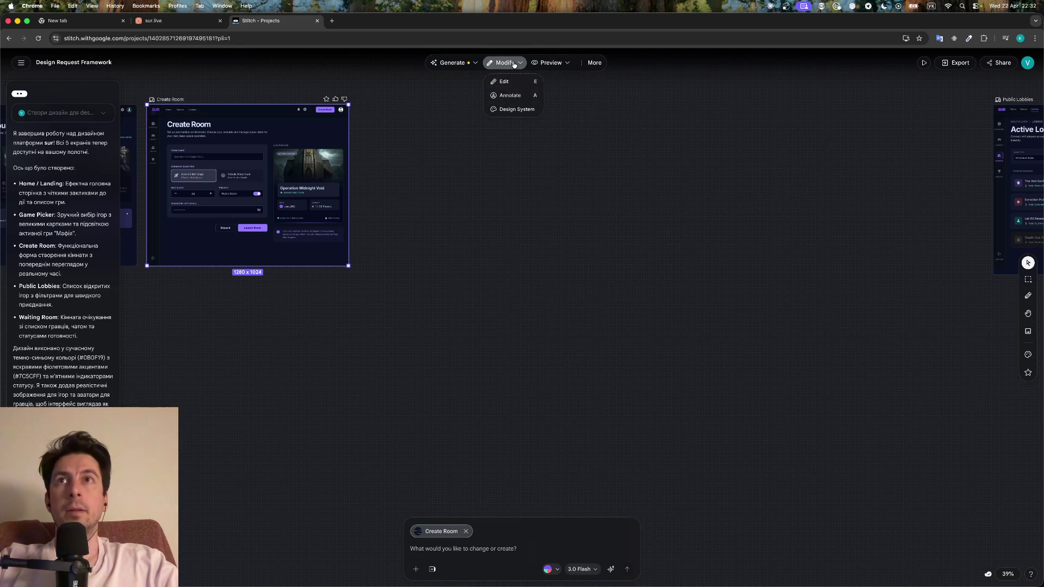
left_click(461, 64)
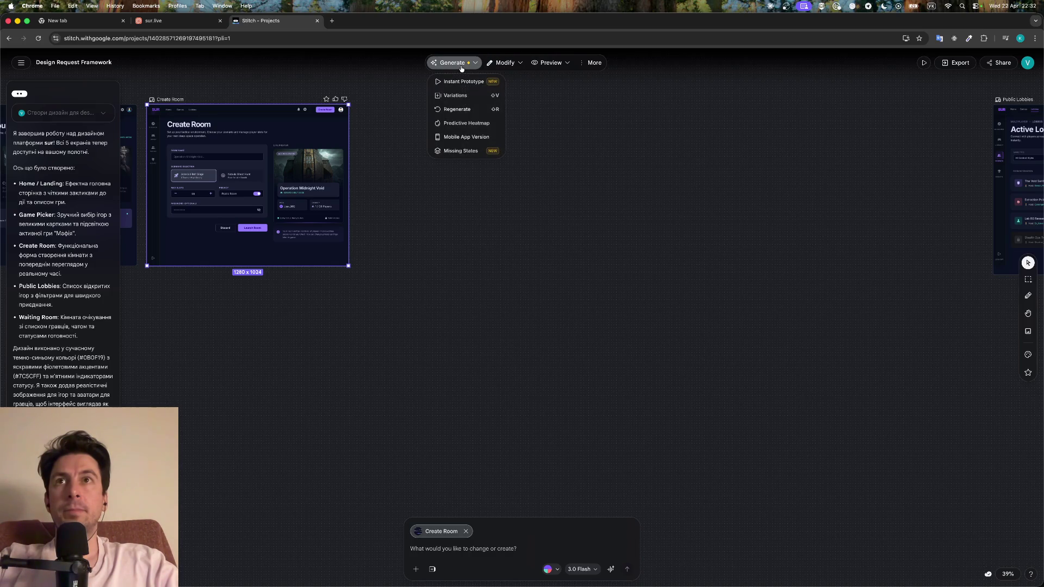
left_click(593, 63)
left_click(625, 129)
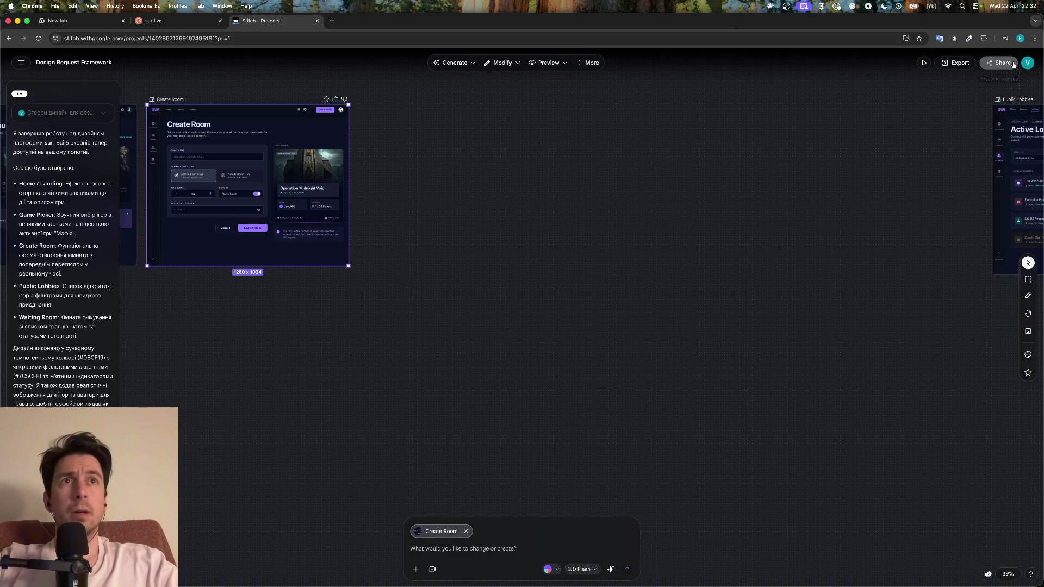
left_click(22, 63)
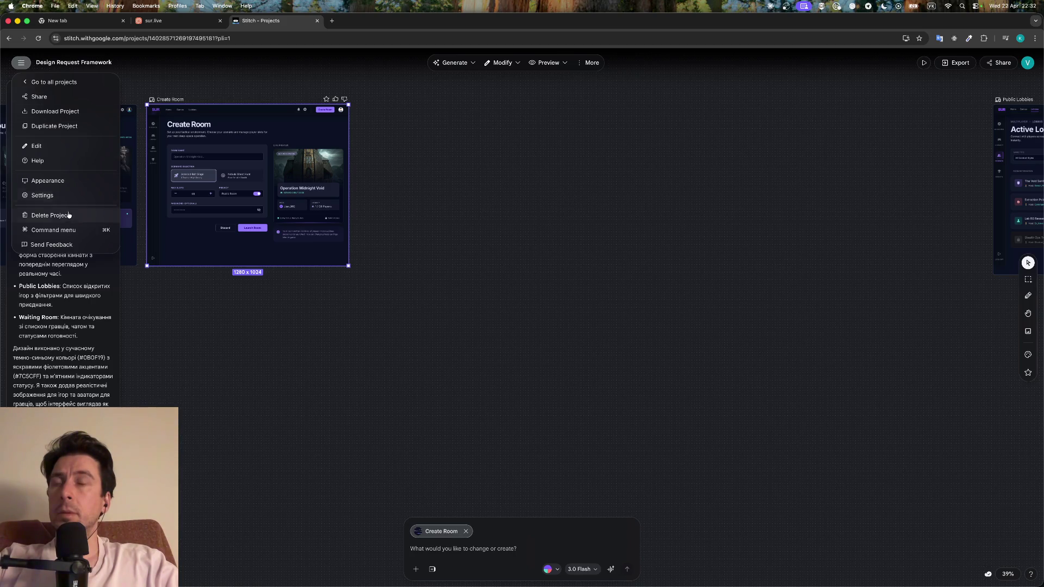
key("Escape")
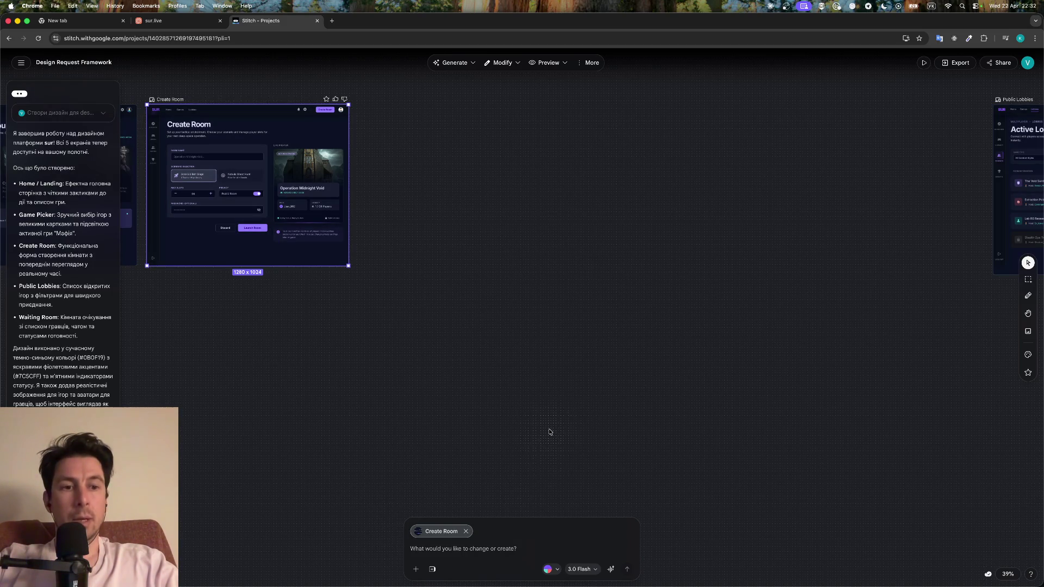
Scroll up the chat, then start and discard a 'поверни мен' request
scroll(550, 429, "up", 3)
scroll(361, 342, "up", 5)
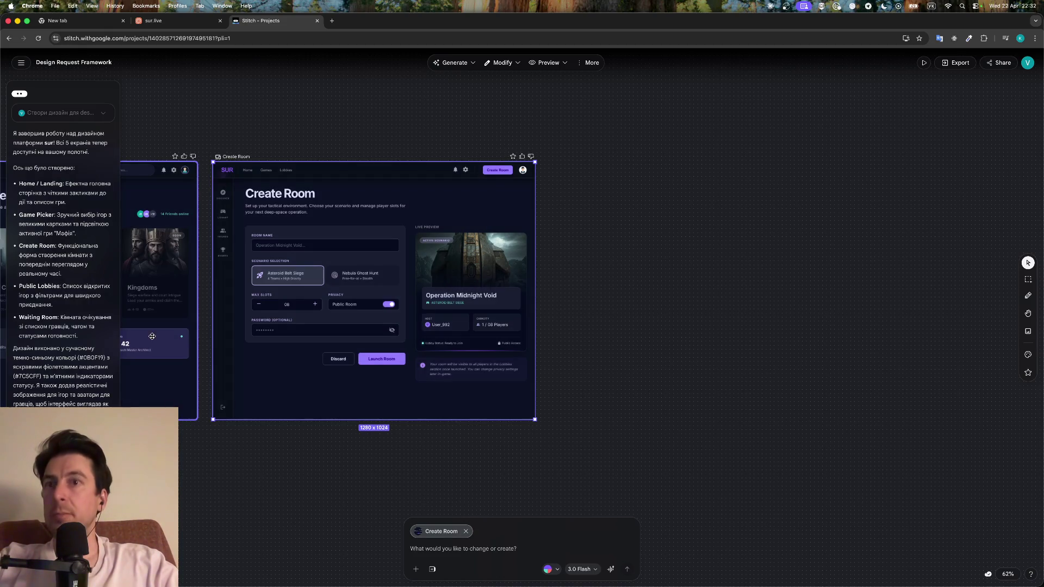
type("поверни мен")
key("BackSpace")
key("BackSpace")
key("BackSpace")
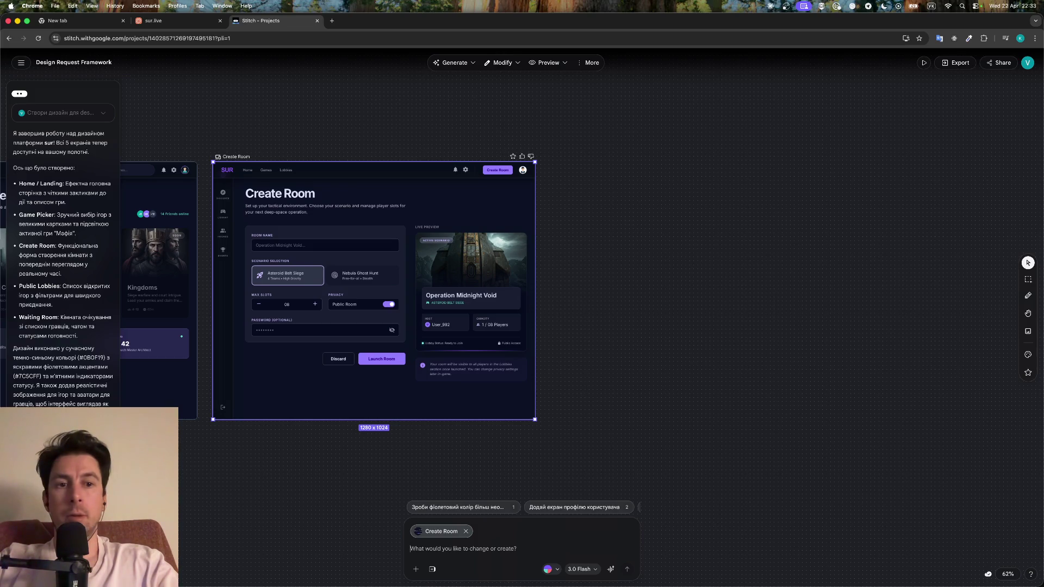
Send a request for a multi-step create screen kept apart from preview, with the Stitch project link attached
type("зроби ")
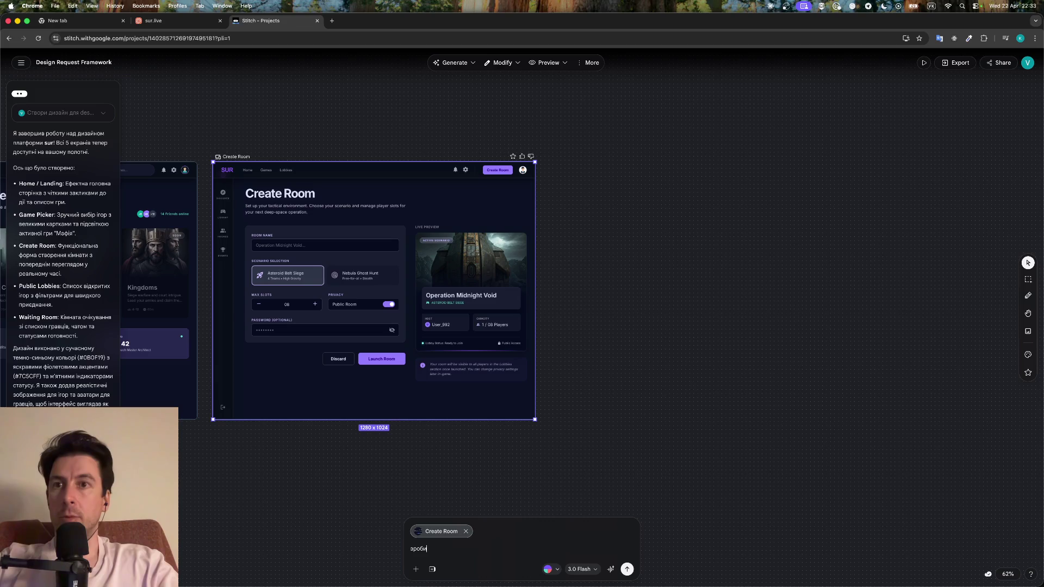
type("екран створення гри в")
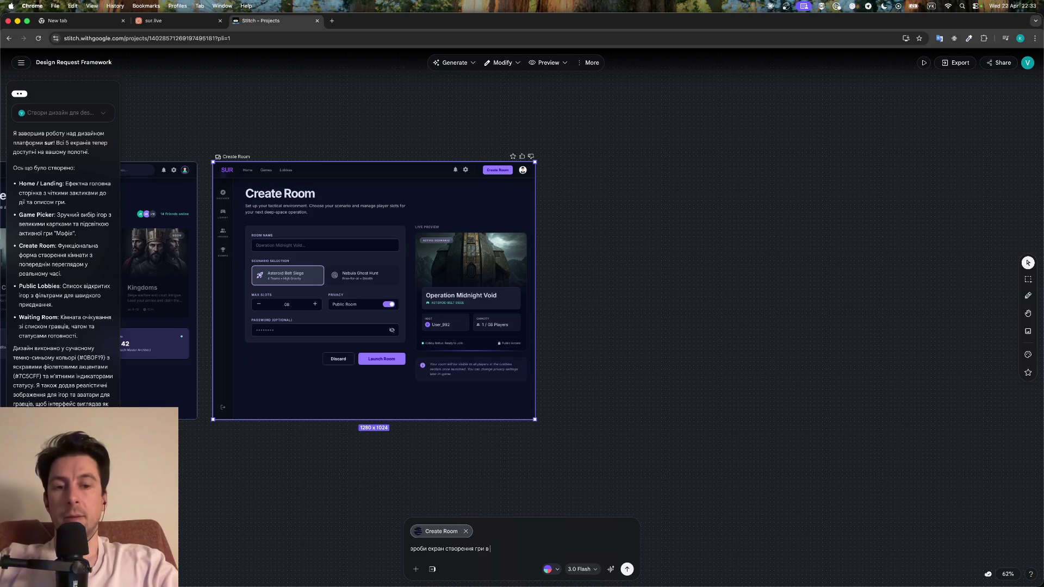
type("ілька кроків.")
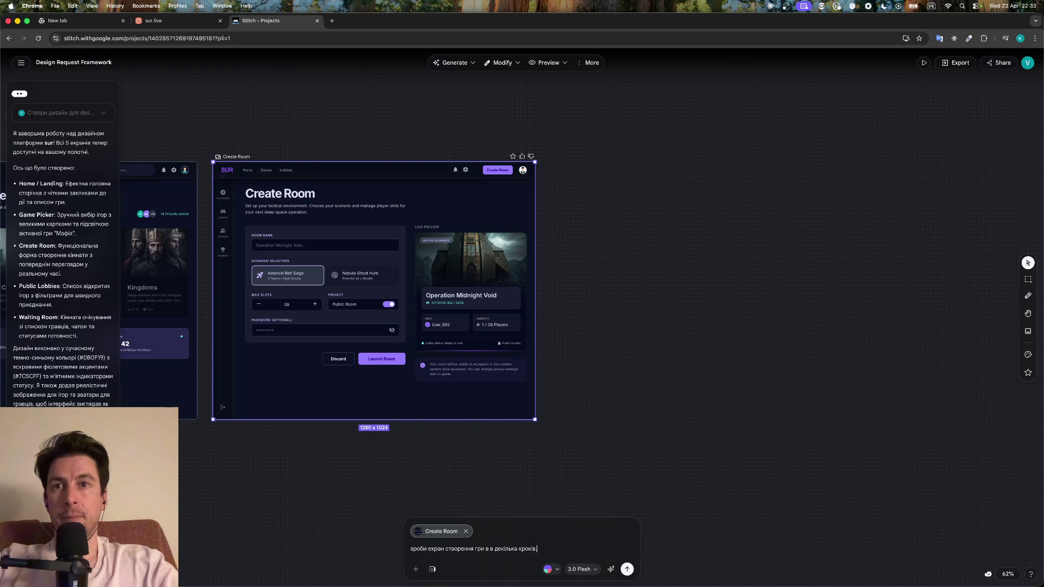
key("shift+Return")
type("https://stitch.withgoogle.com/")
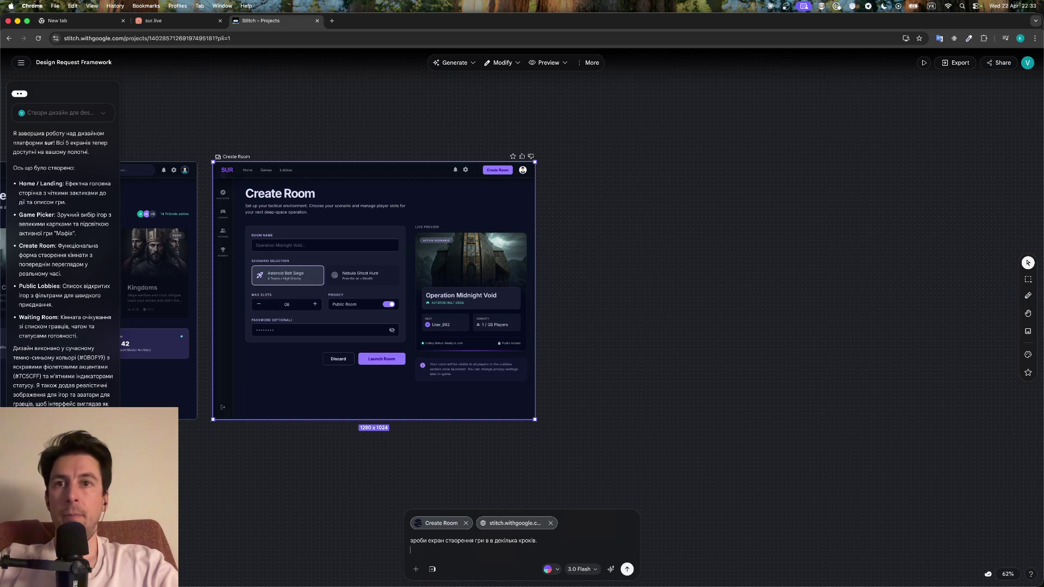
key("BackSpace")
key("BackSpace")
type(", ")
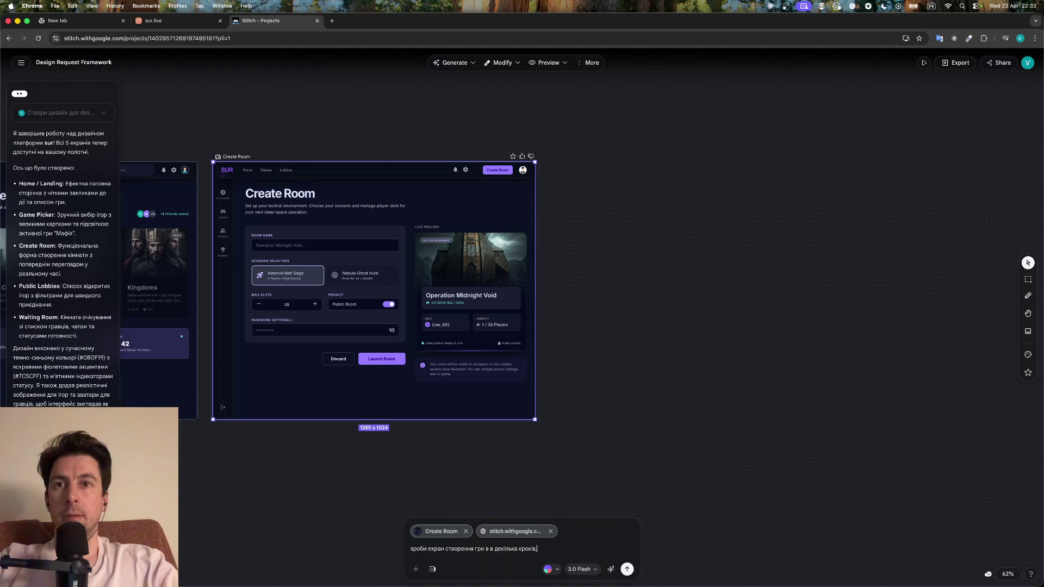
type("не мішаючи одн")
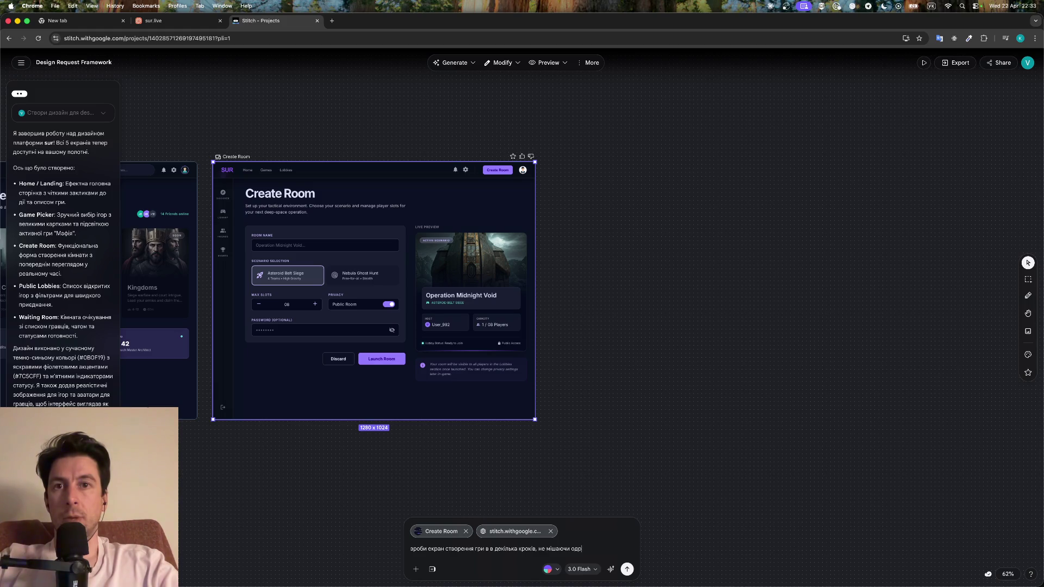
type("з прев'ю")
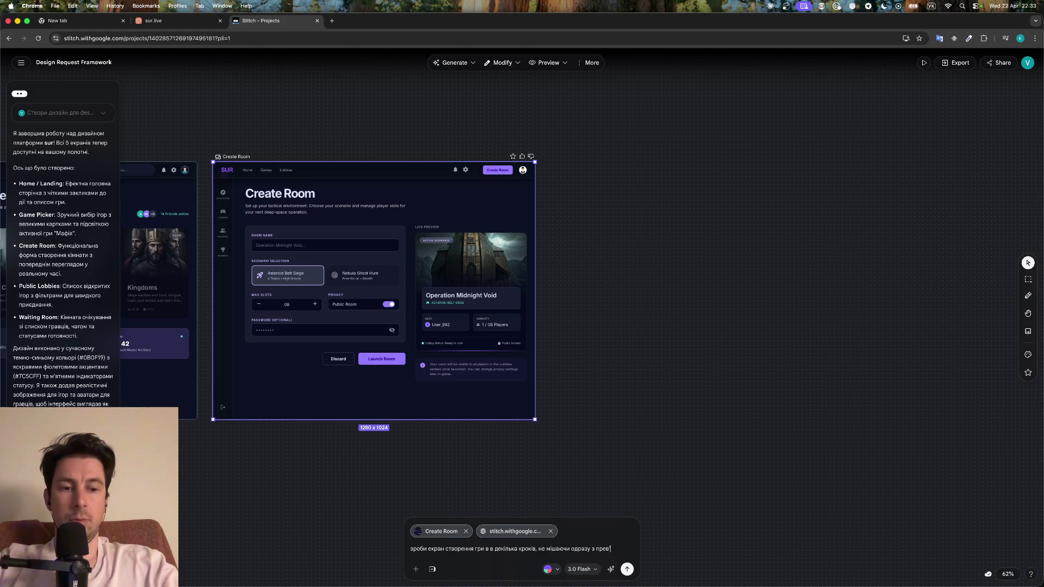
key("Return")
Send a follow-up request 'поверни екран створення…' to restore the Create Room screen
type("поверни ")
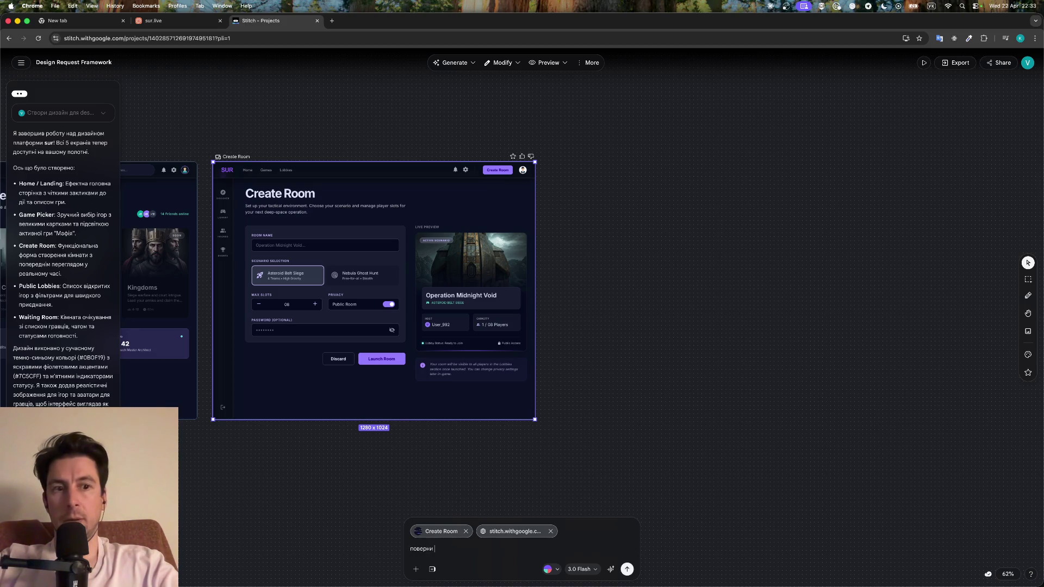
type("екран")
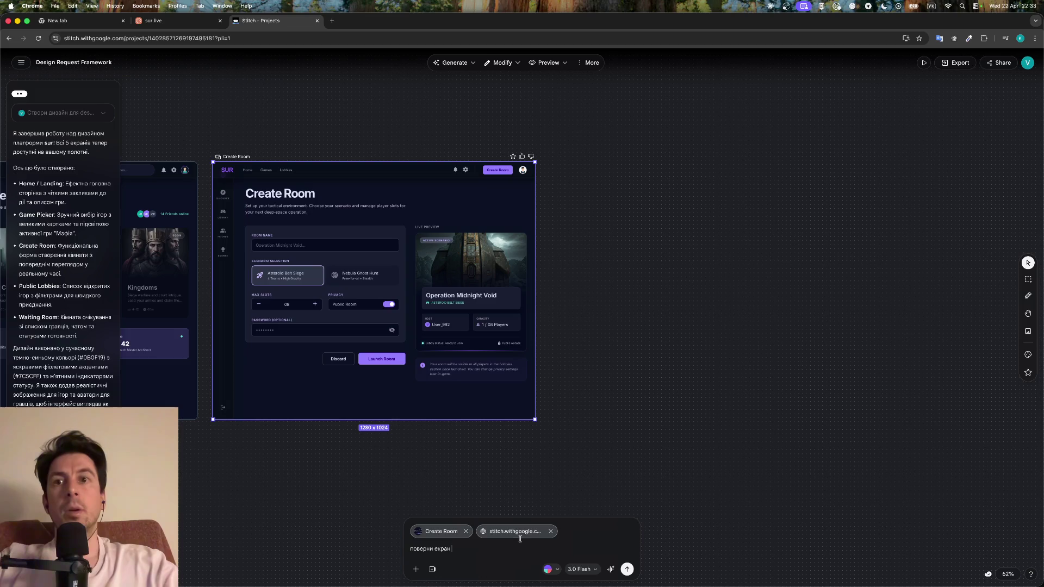
type("створення гри, я")
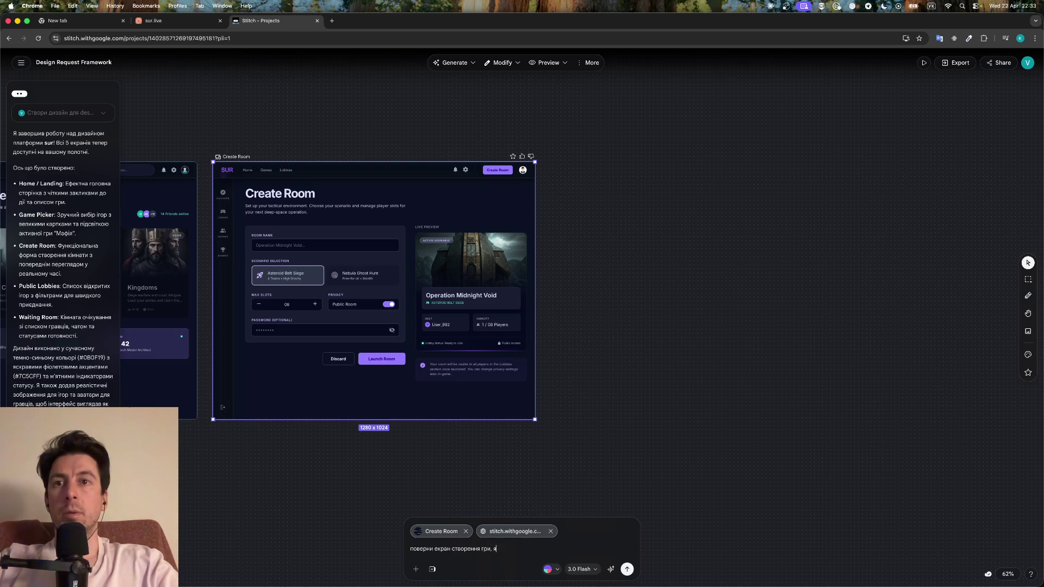
type(" випадково його")
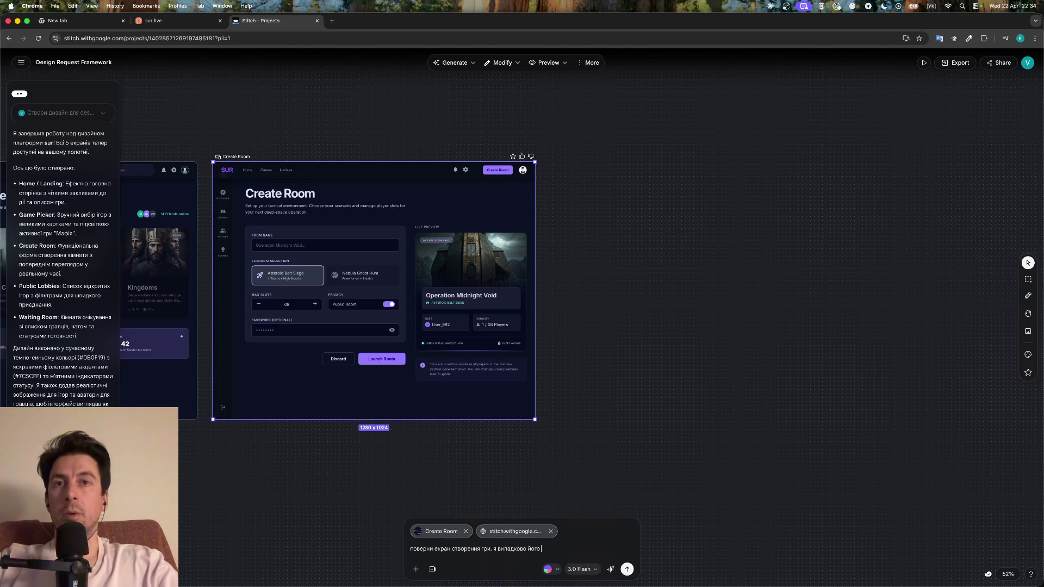
type("ерез")
key("Return")
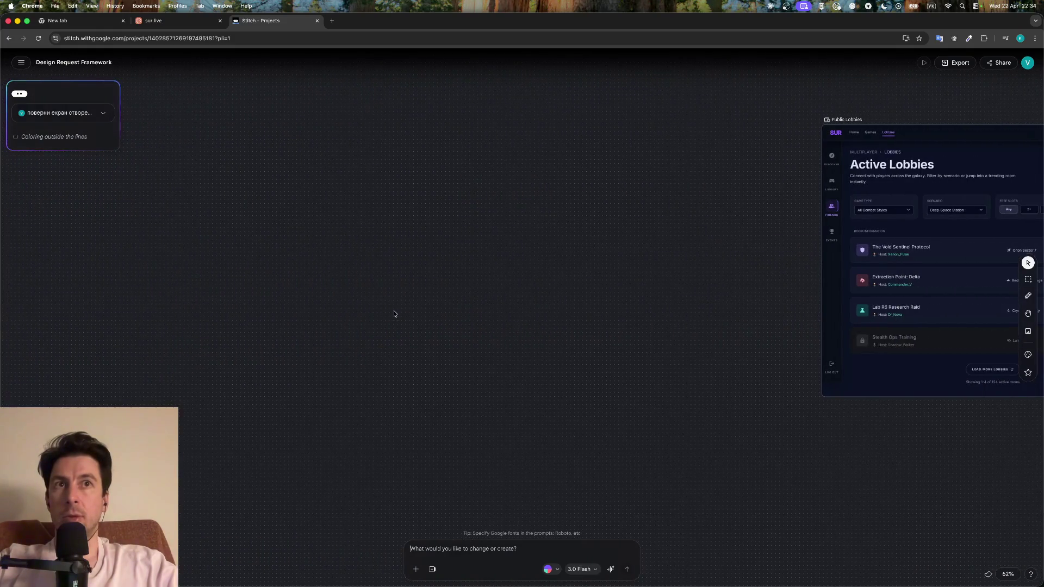
scroll(219, 270, "up", 3)
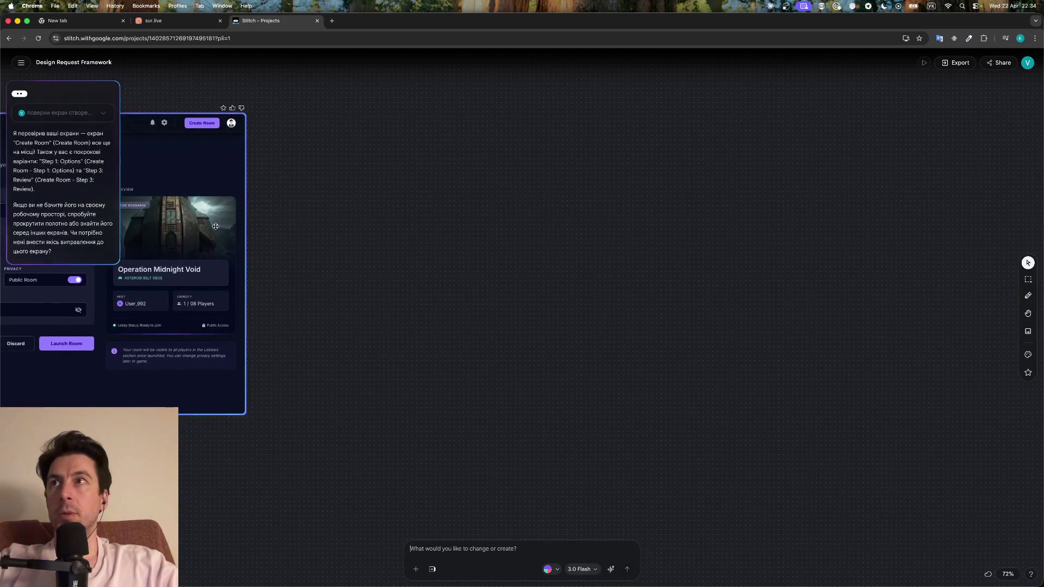
mouse_move(180, 210)
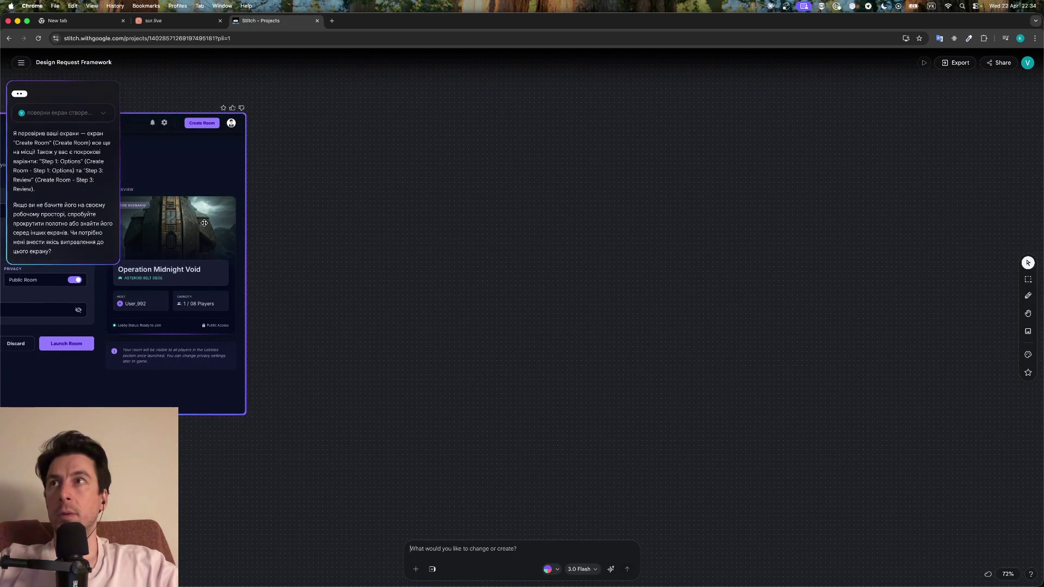
scroll(294, 260, "down", 5)
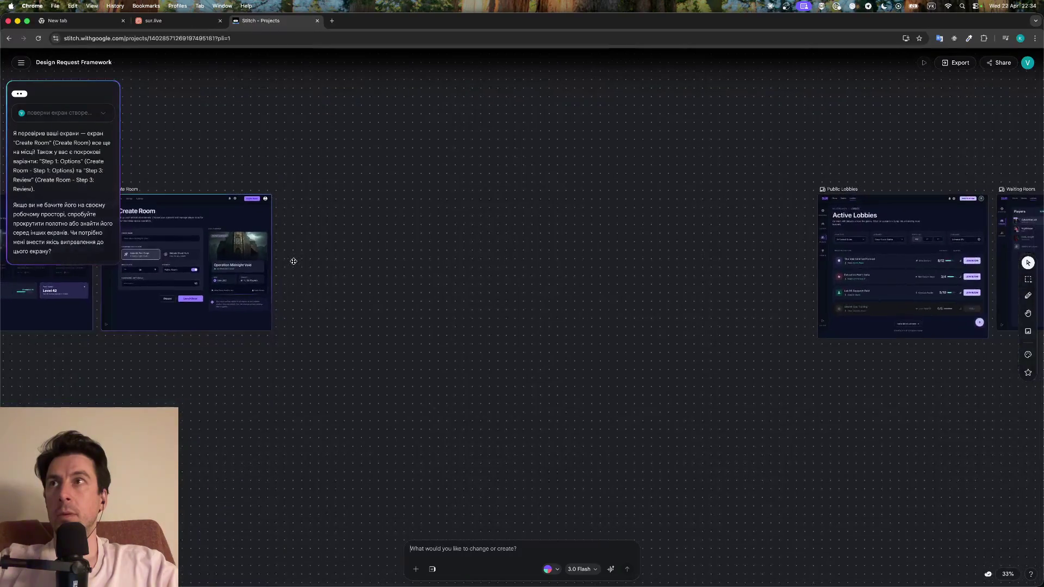
scroll(294, 262, "down", 2)
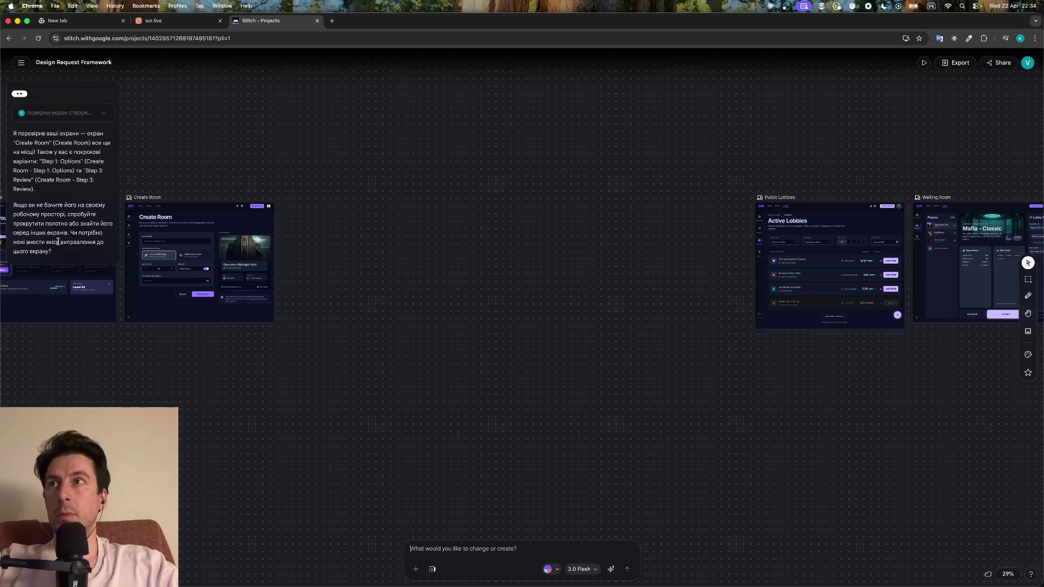
scroll(228, 301, "down", 3)
scroll(327, 362, "left", 6)
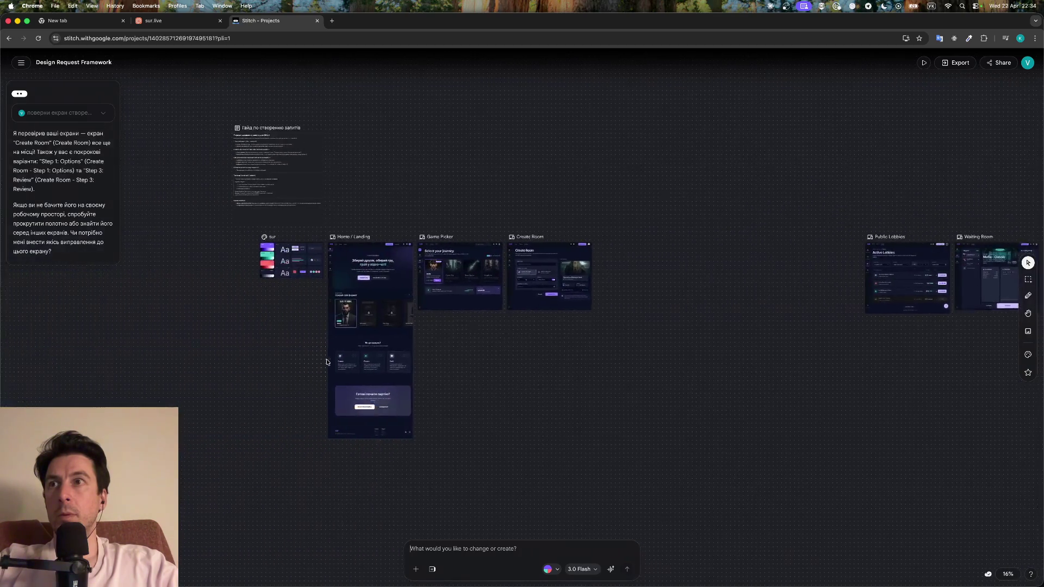
scroll(327, 362, "up", 3)
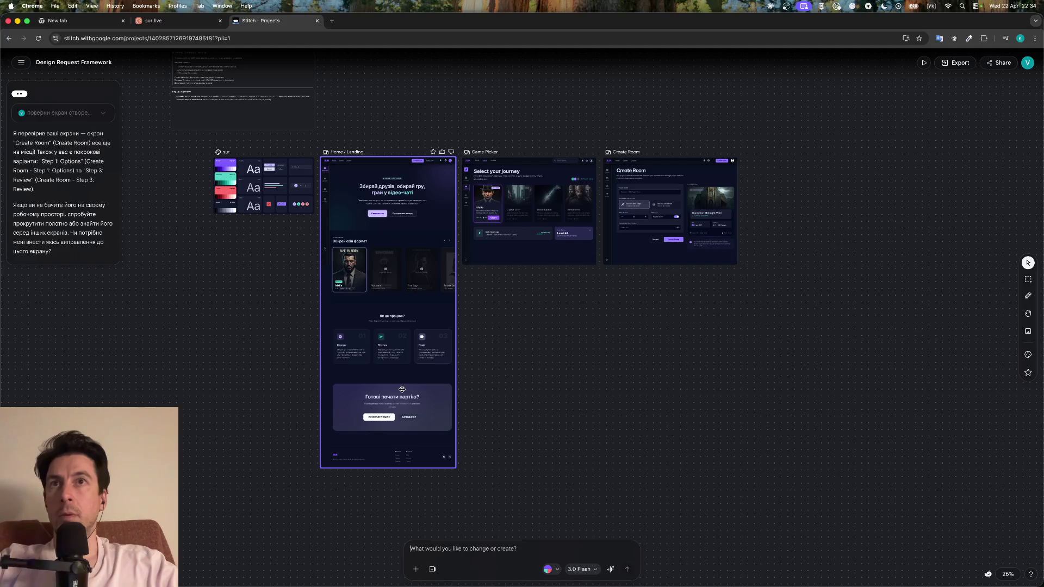
scroll(687, 296, "up", 3)
scroll(687, 296, "up", 3)
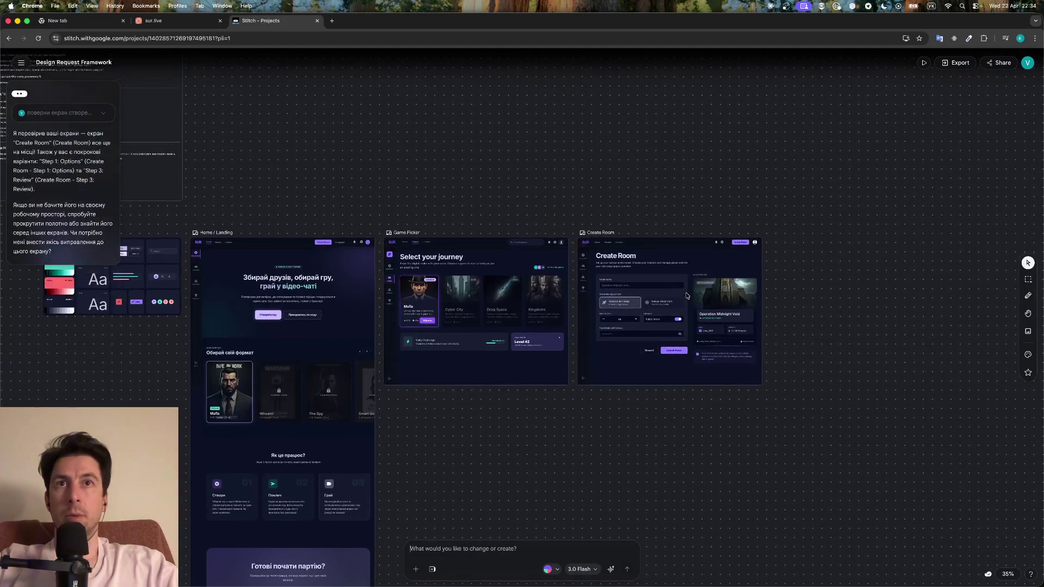
scroll(662, 297, "up", 3)
scroll(655, 263, "right", 3)
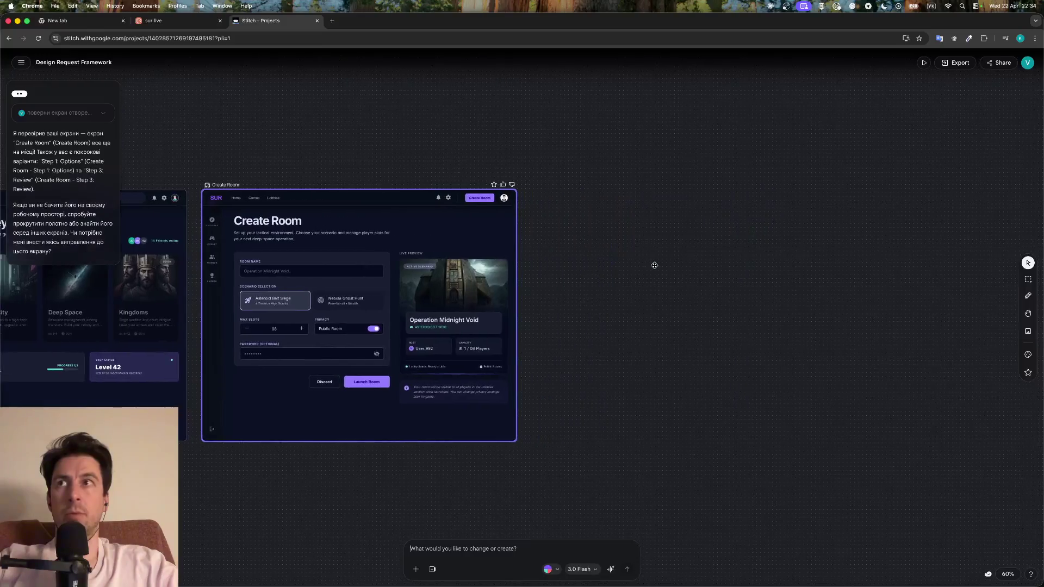
scroll(655, 266, "down", 5)
scroll(655, 266, "down", 2)
scroll(748, 251, "right", 2)
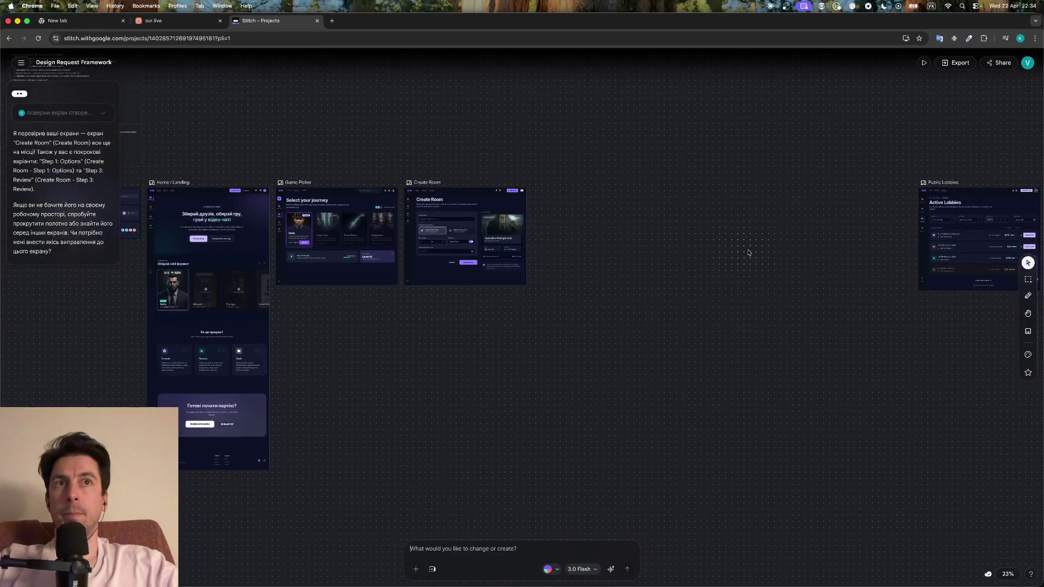
scroll(749, 252, "right", 5)
left_click_drag(748, 253, 384, 240)
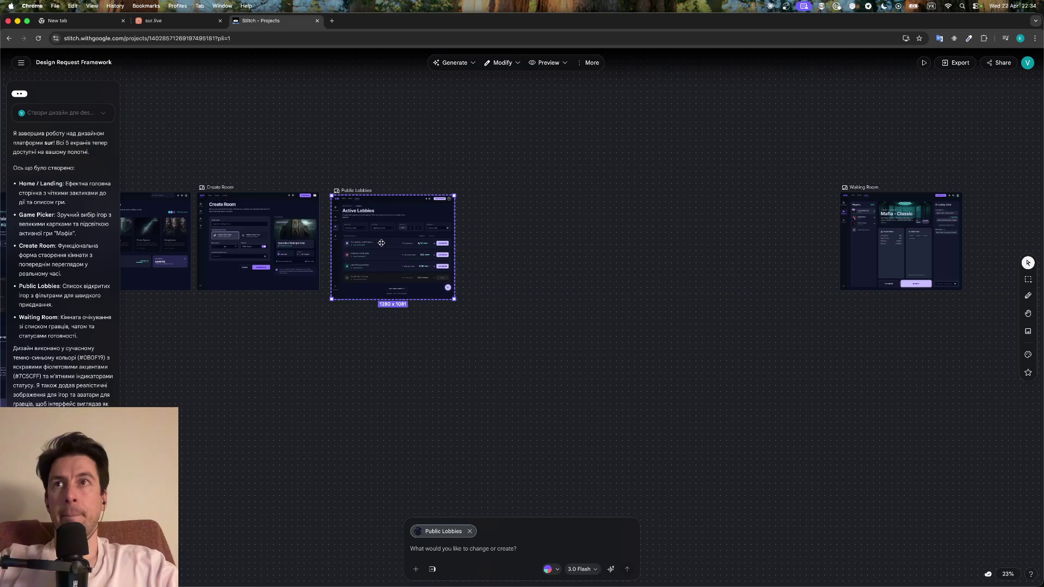
Line Waiting Room up beside Public Lobbies, attach Create Room to chat, and begin 'давай розділимо'
mouse_move(911, 224)
left_mouse_down()
mouse_move(530, 229)
mouse_move(554, 224)
left_mouse_up()
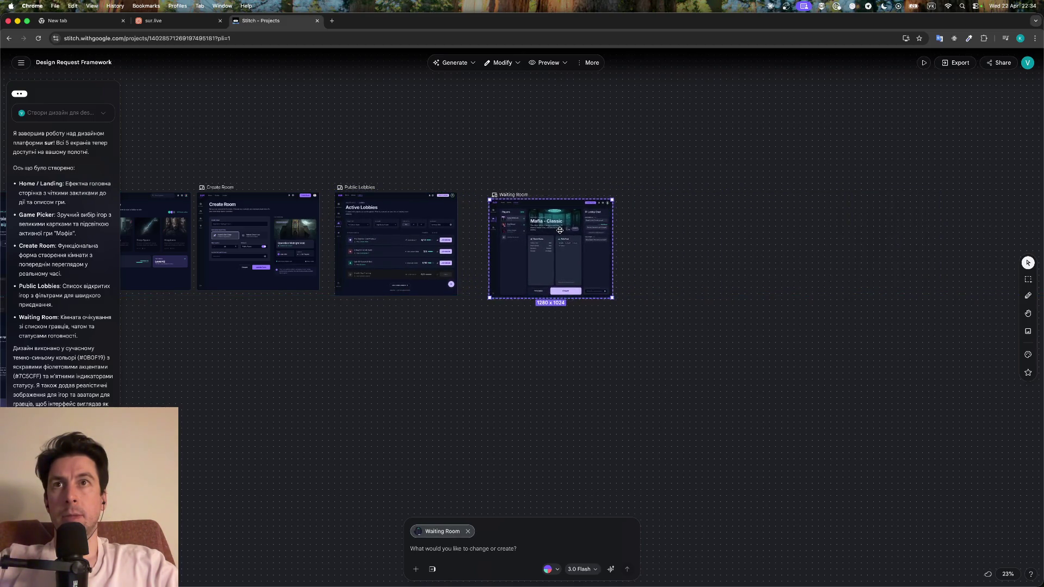
mouse_move(554, 224)
left_mouse_down()
mouse_move(542, 233)
mouse_move(544, 224)
left_mouse_up()
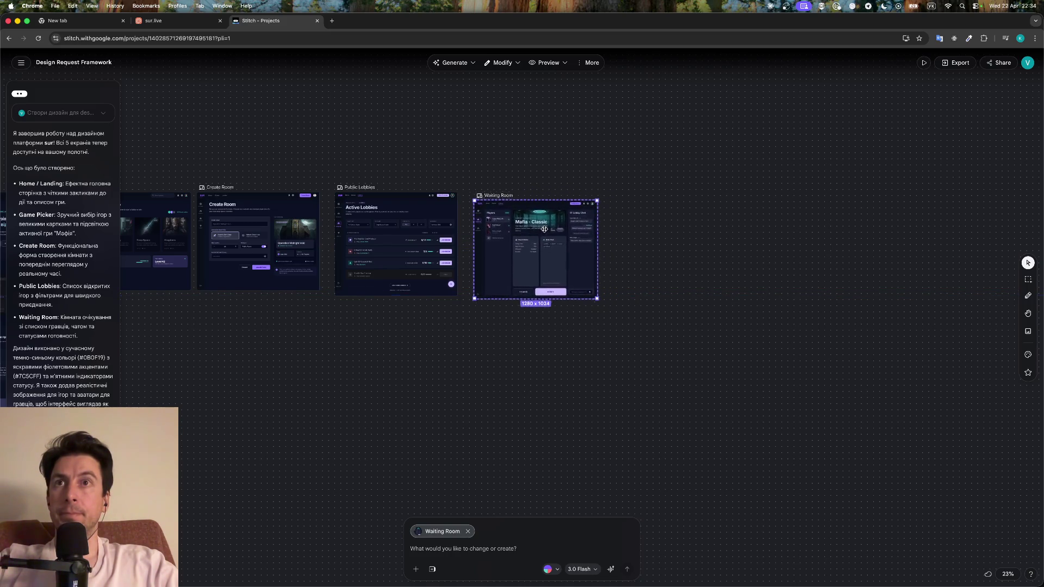
scroll(374, 336, "up", 5)
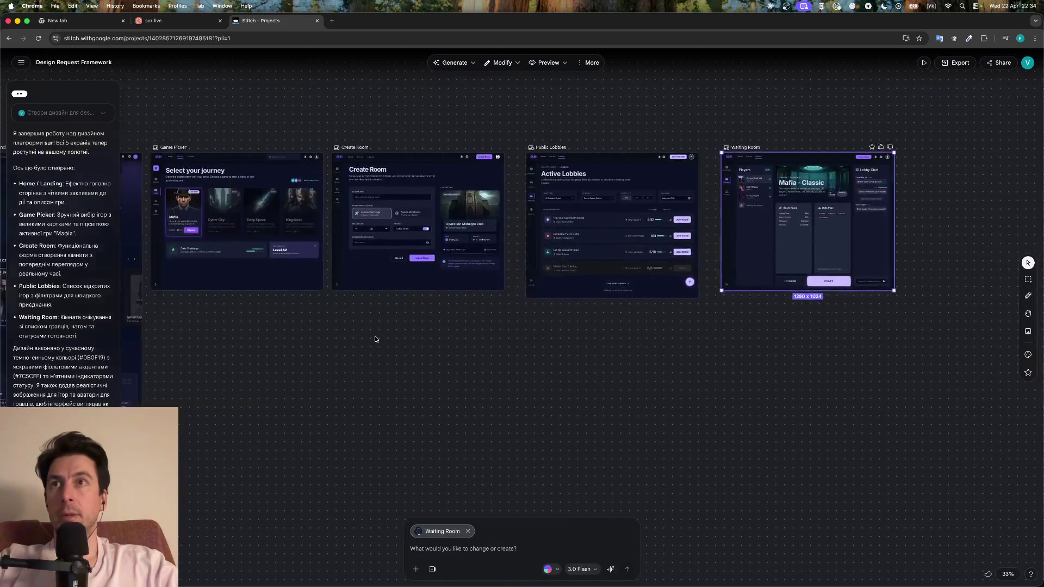
scroll(491, 314, "up", 10)
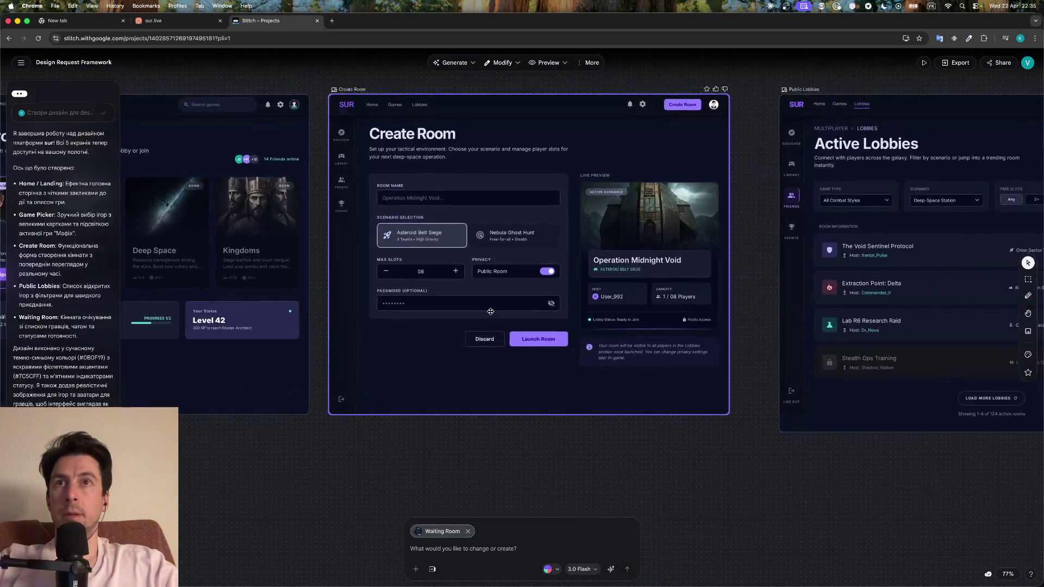
left_click(492, 277)
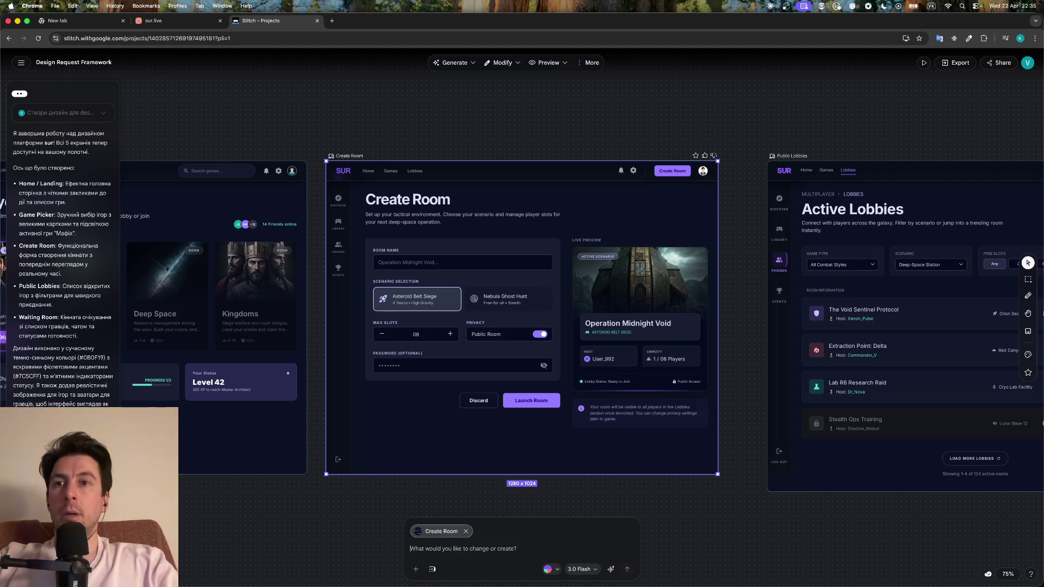
type("давай розділимо не")
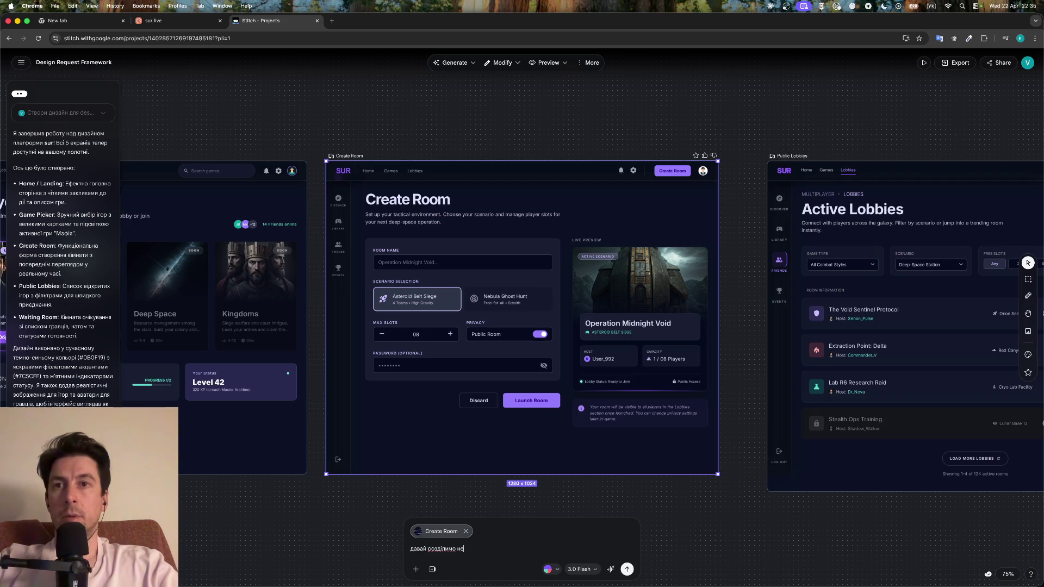
Explain in the request that showing preview immediately overloads the screen and makes the flow less obvious
key("BackSpace")
type("а екрані крієйт рум на 3 кроки, без лів")
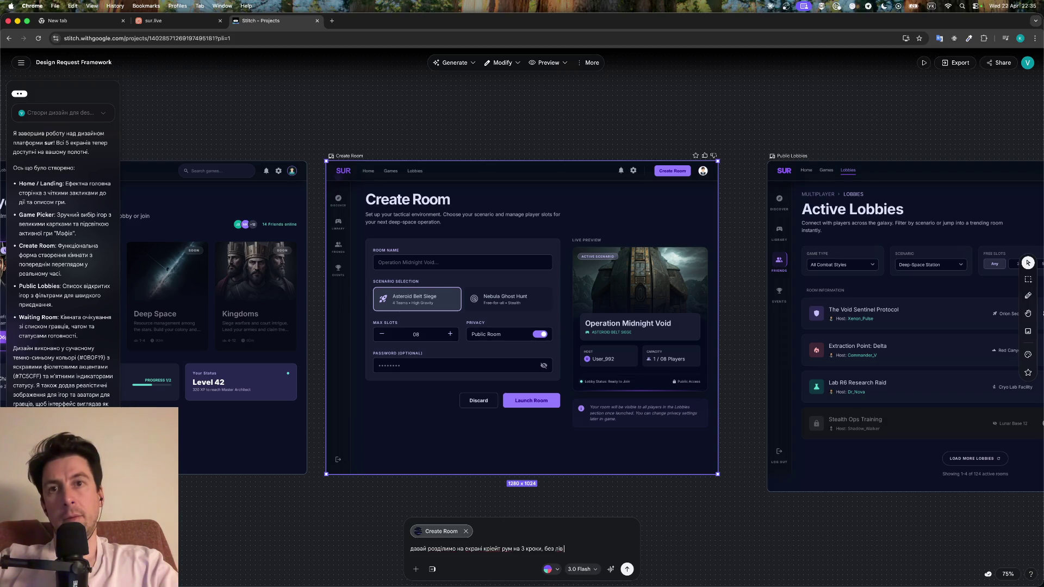
type("'ю одразу,")
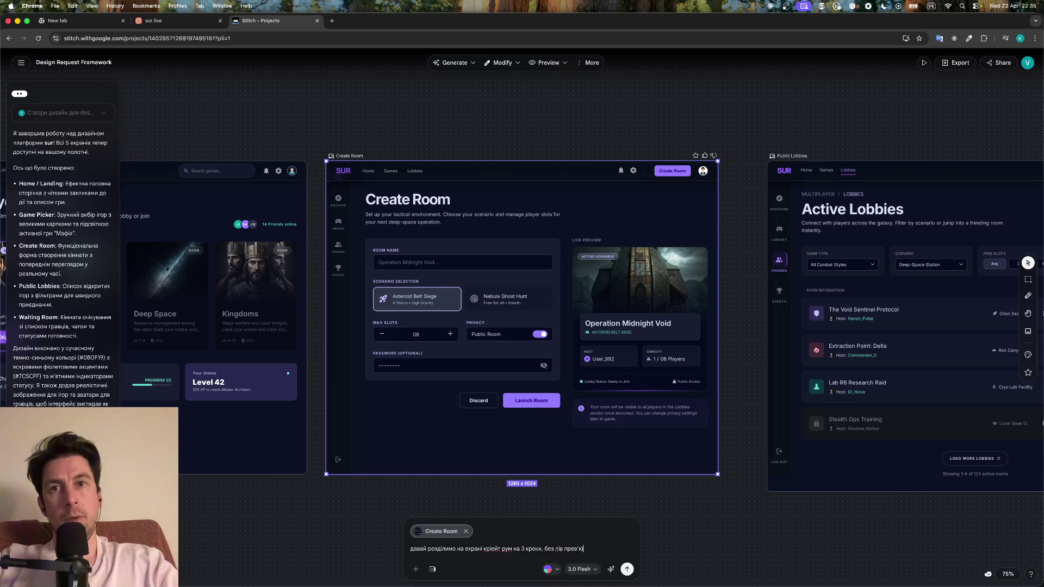
type(" щоб не ")
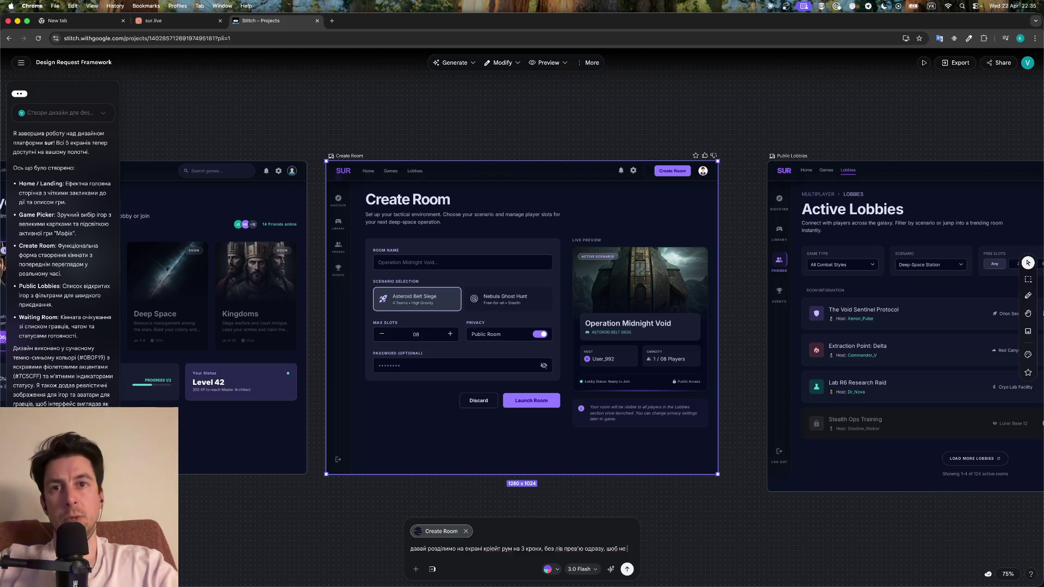
type("змішувати")
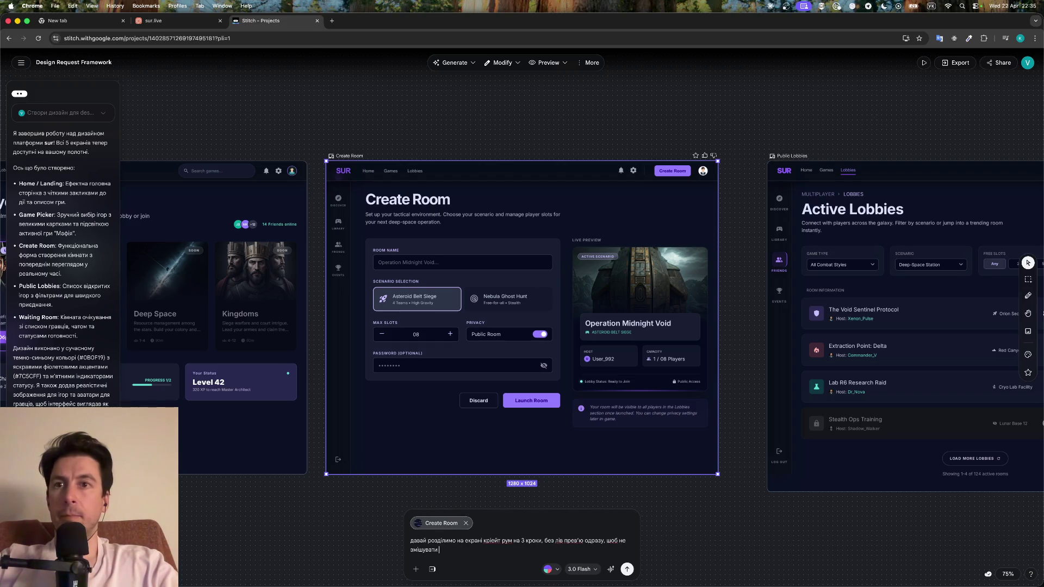
type(" багато інформації на екрану")
key("BackSpace")
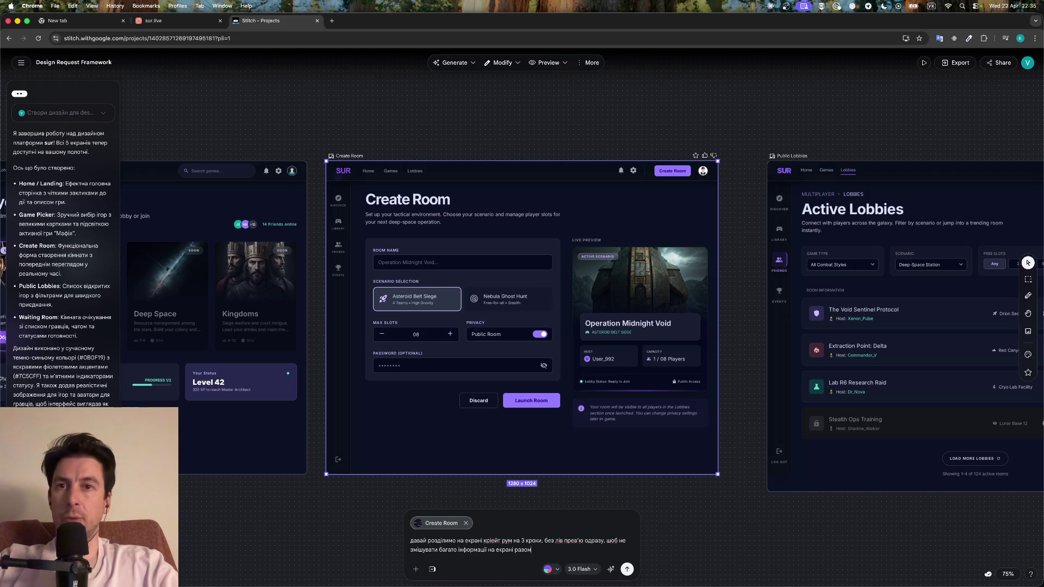
type("юзер розумів що")
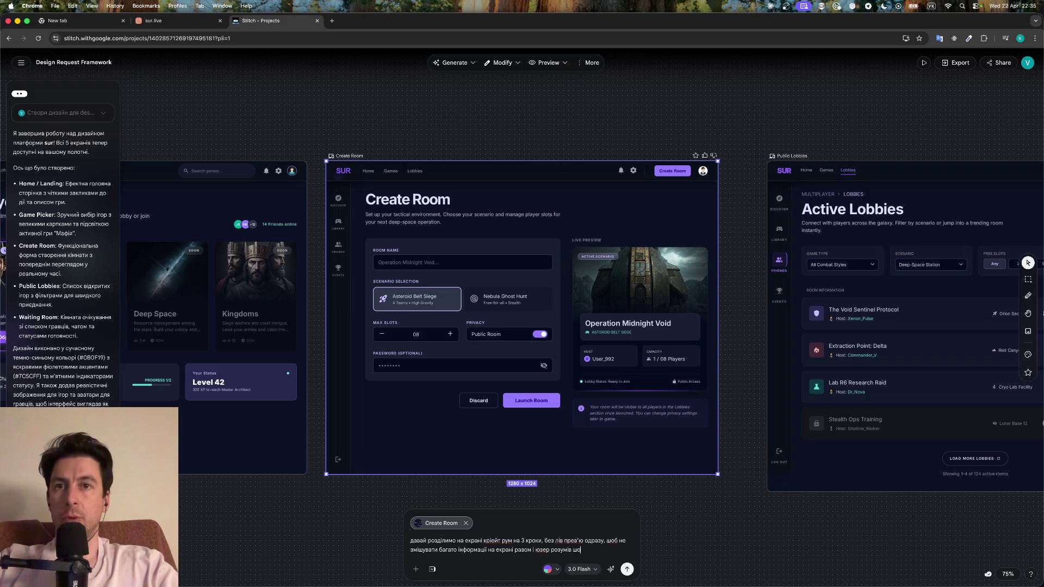
type(" йому робити більш")
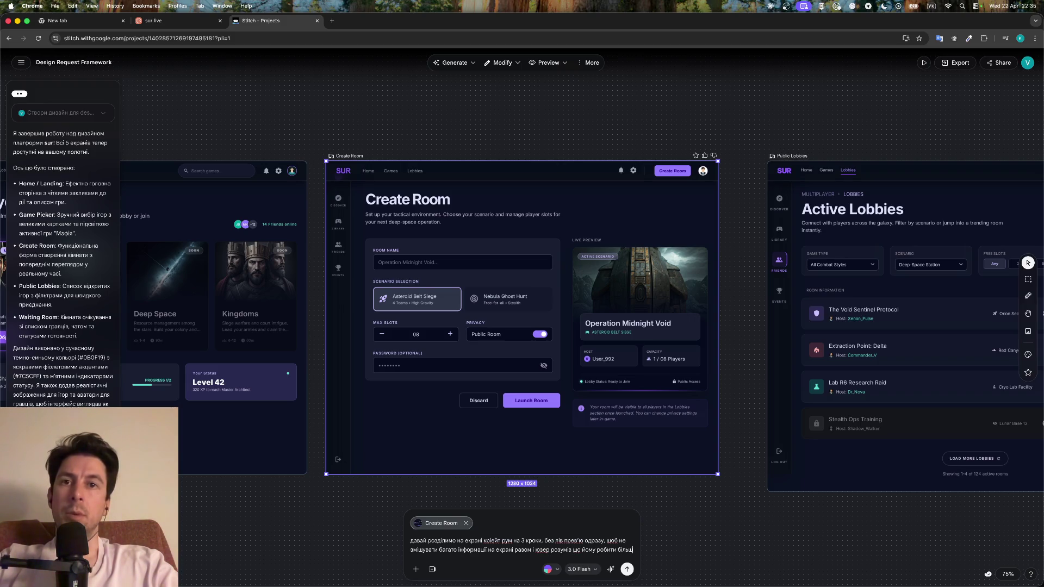
type(" очевидно.")
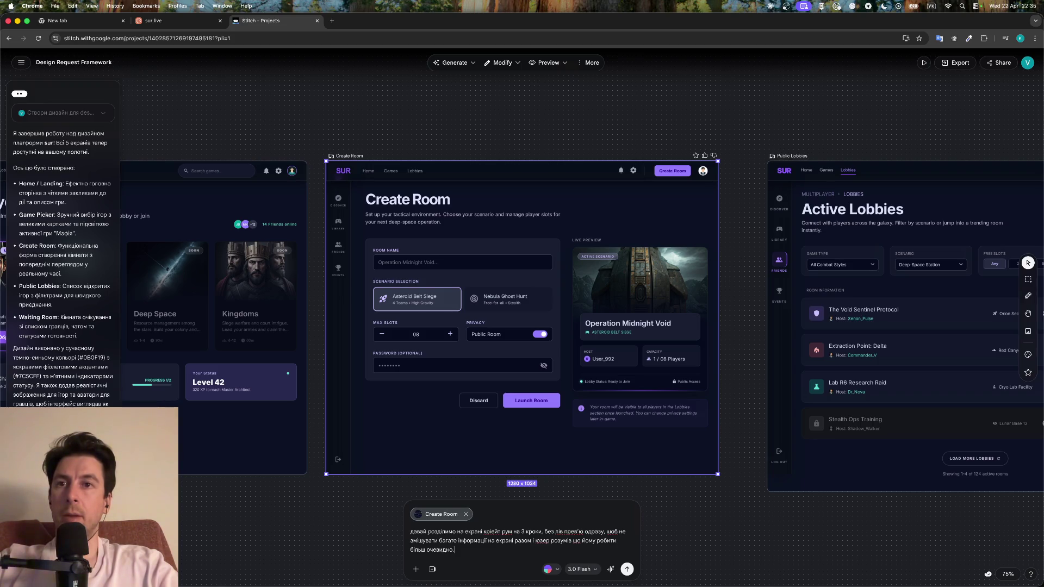
key("shift+Return")
type("отже")
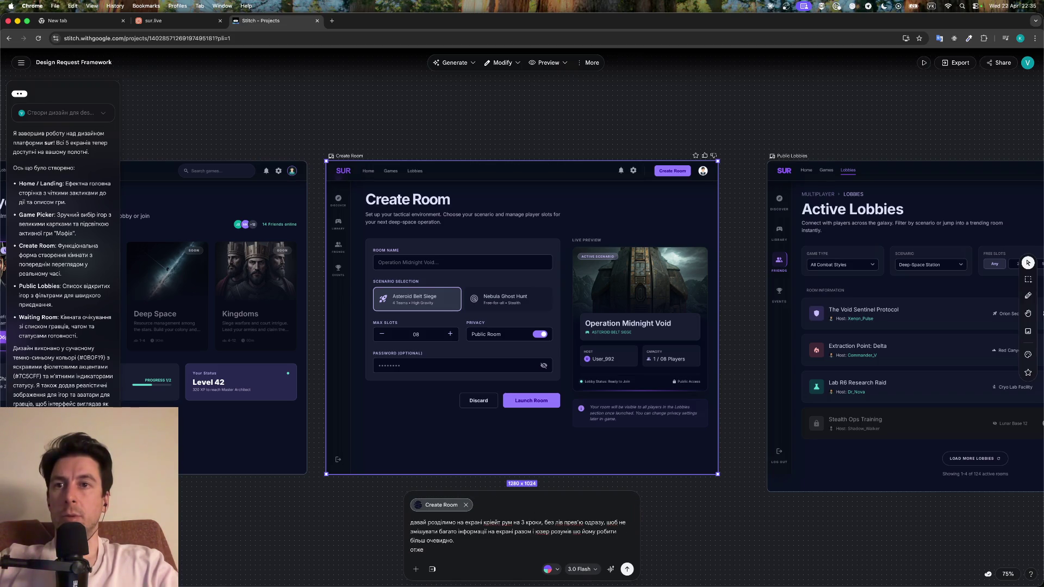
type(" 3 кроки:")
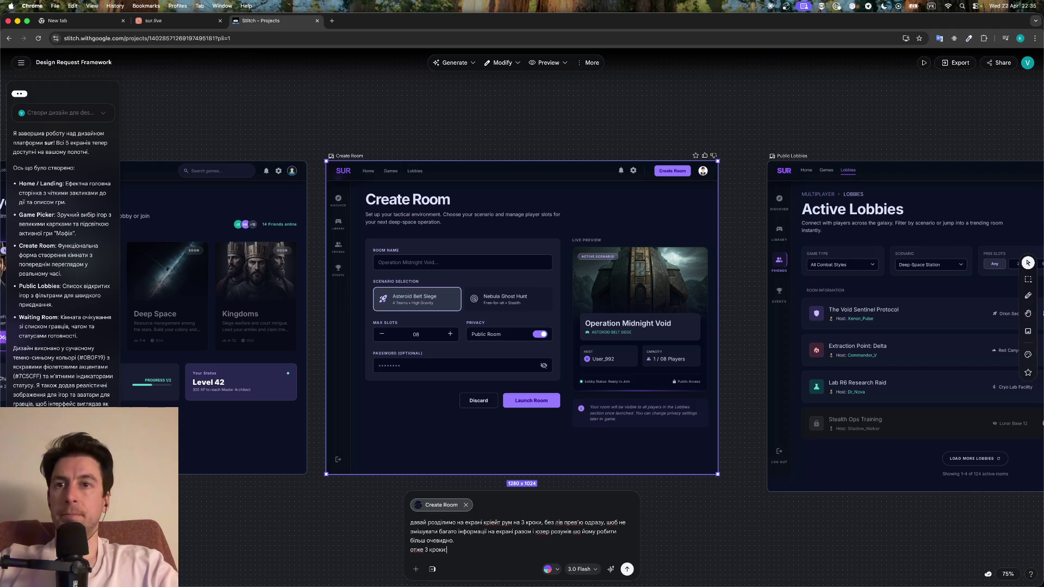
List the three steps (options, roles and role counts, preview) with step navigation, and send the request
key("shift+Return")
type("1 крок вибір опцій гри")
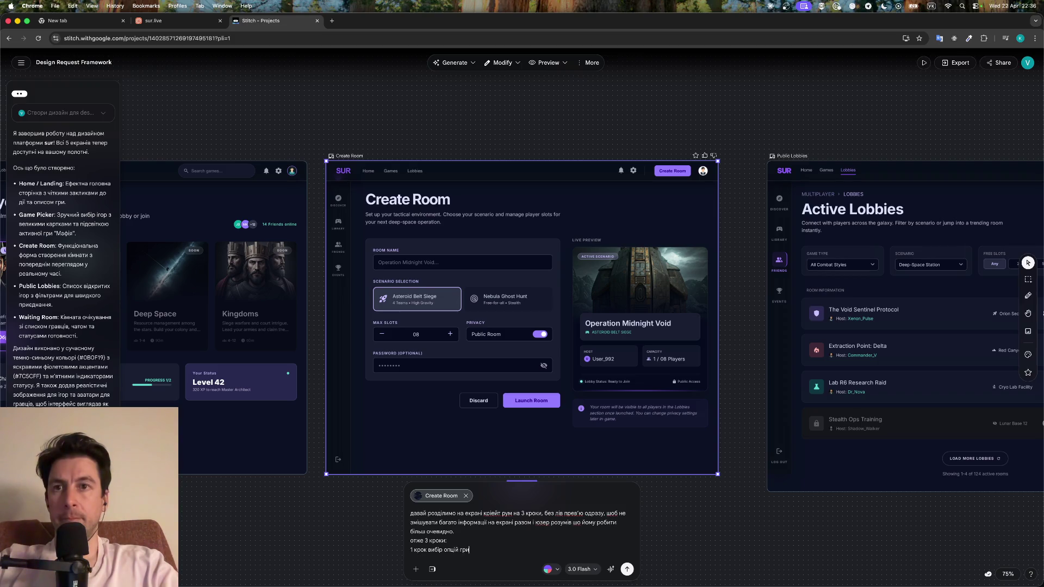
key("shift+Return")
type("2 крок в")
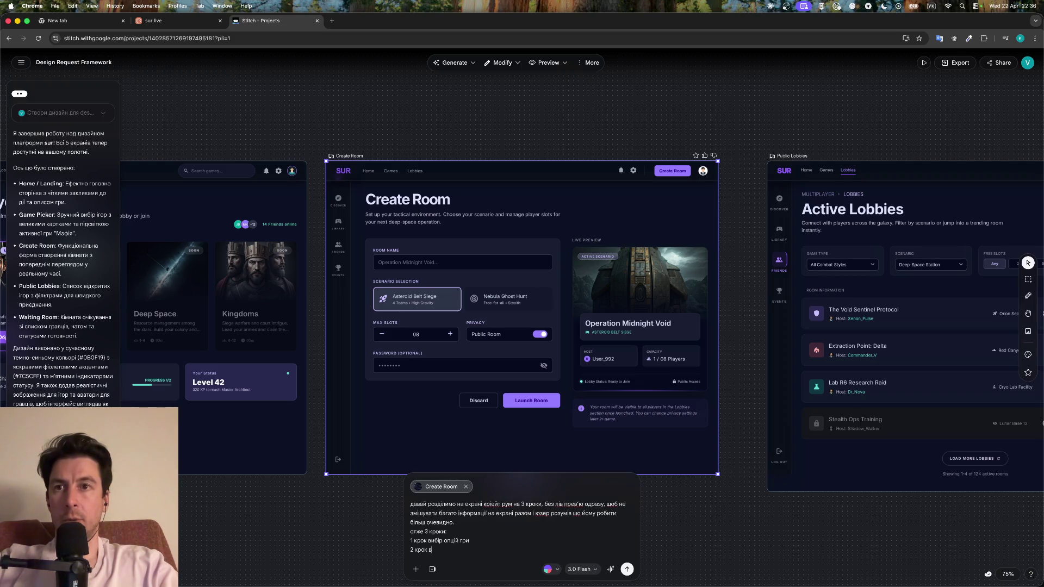
type("ибір рол")
type("ей і кількості")
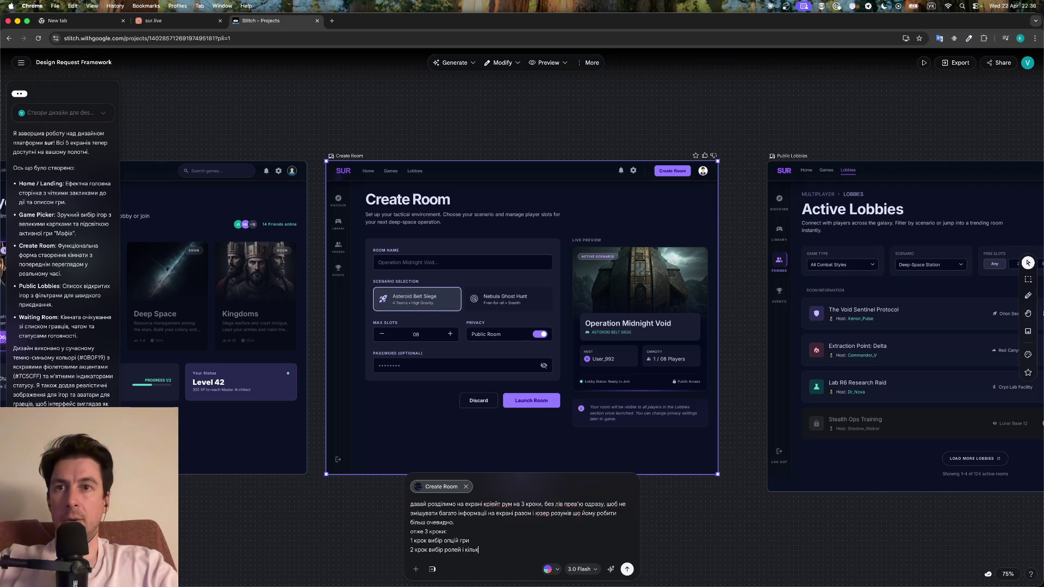
type(" ролей")
key("shift+Return")
type("3")
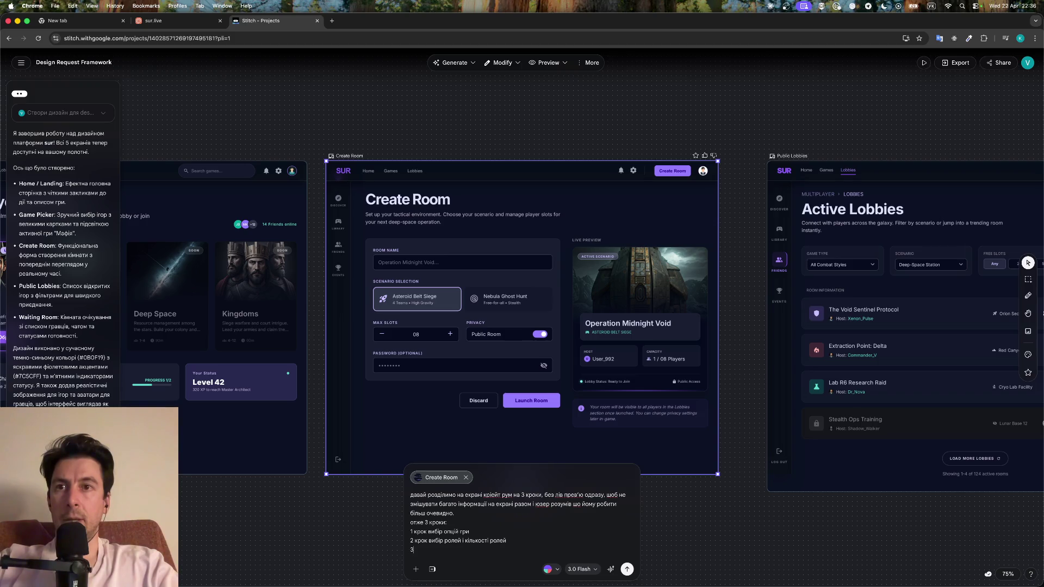
type(" крок прев'ю")
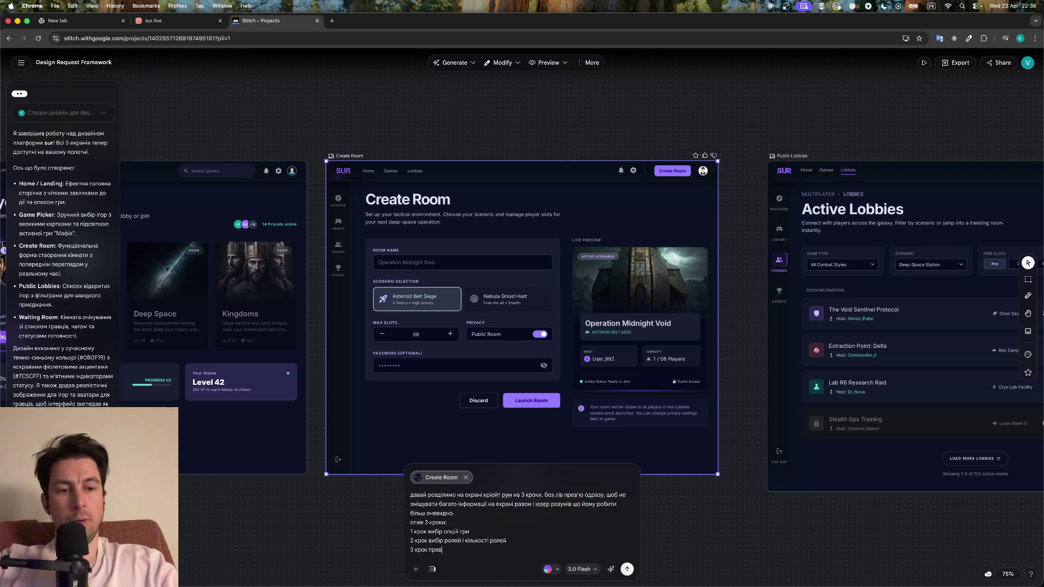
type(" во")
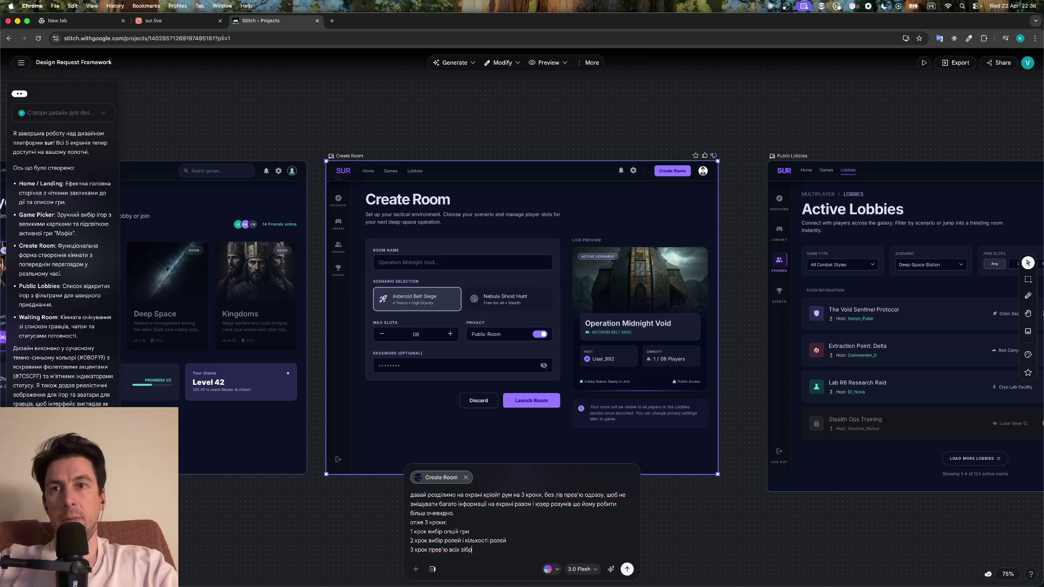
type("й опцій")
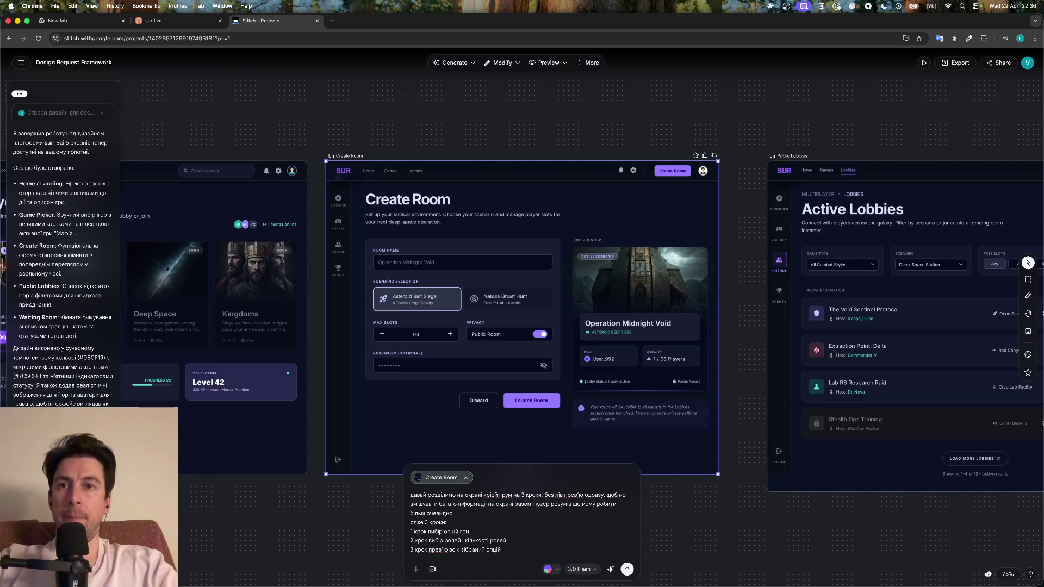
key("shift+Return")
type("протягом всіх кро")
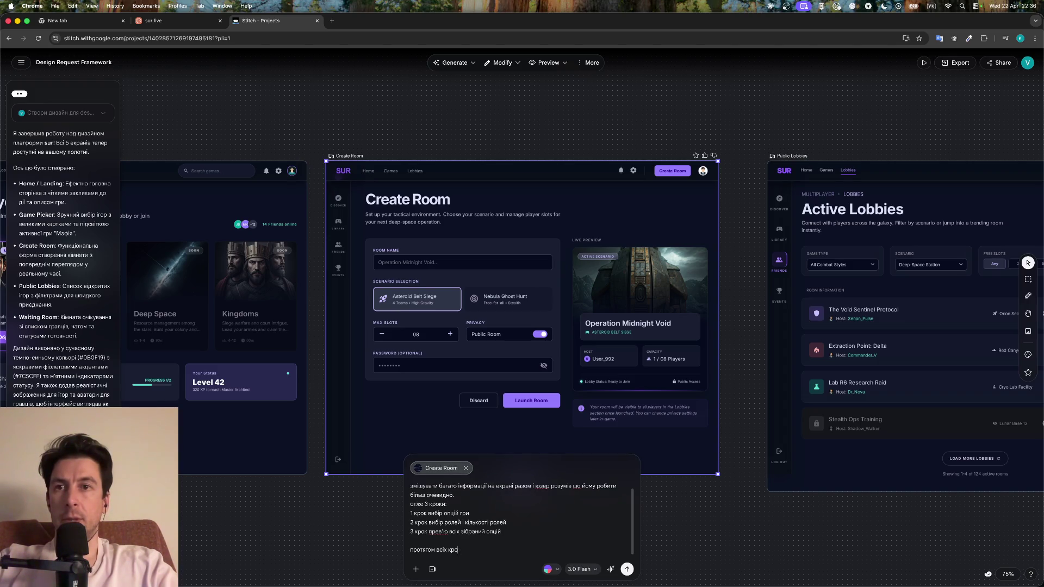
type("ків")
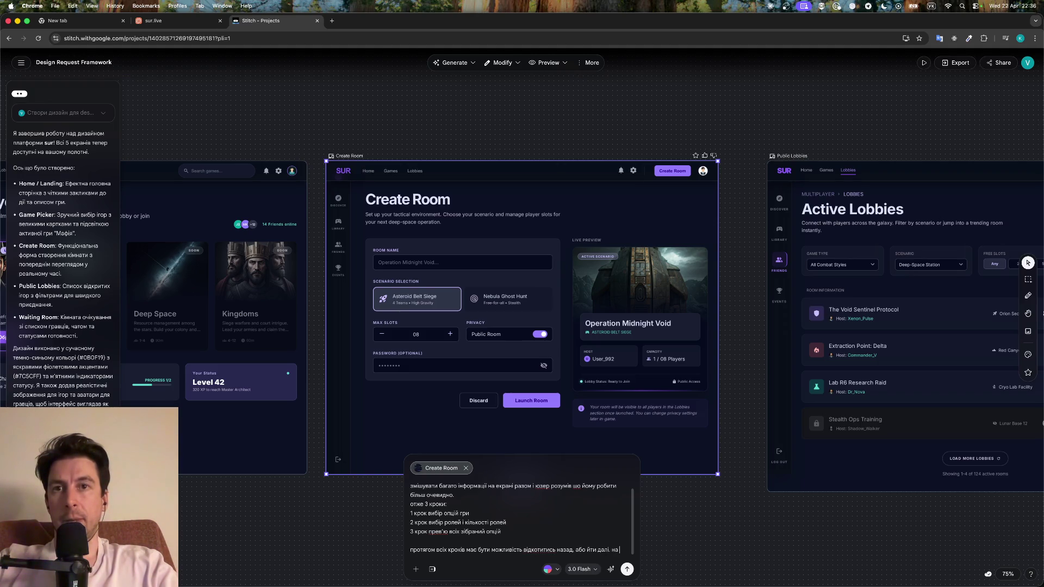
type("кроці або назад, або створення гри")
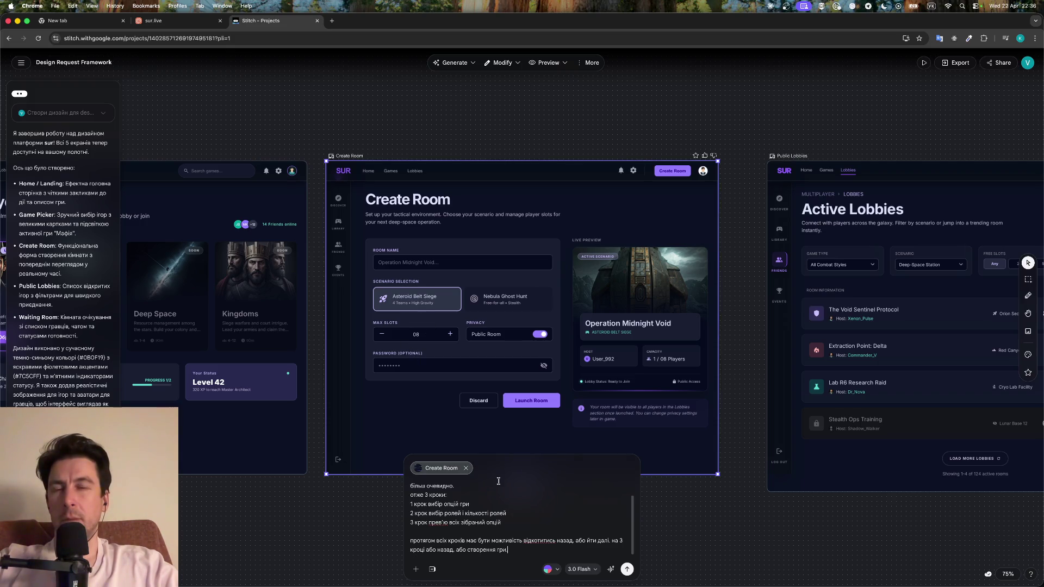
type("Ну і якийсь індикатор того,")
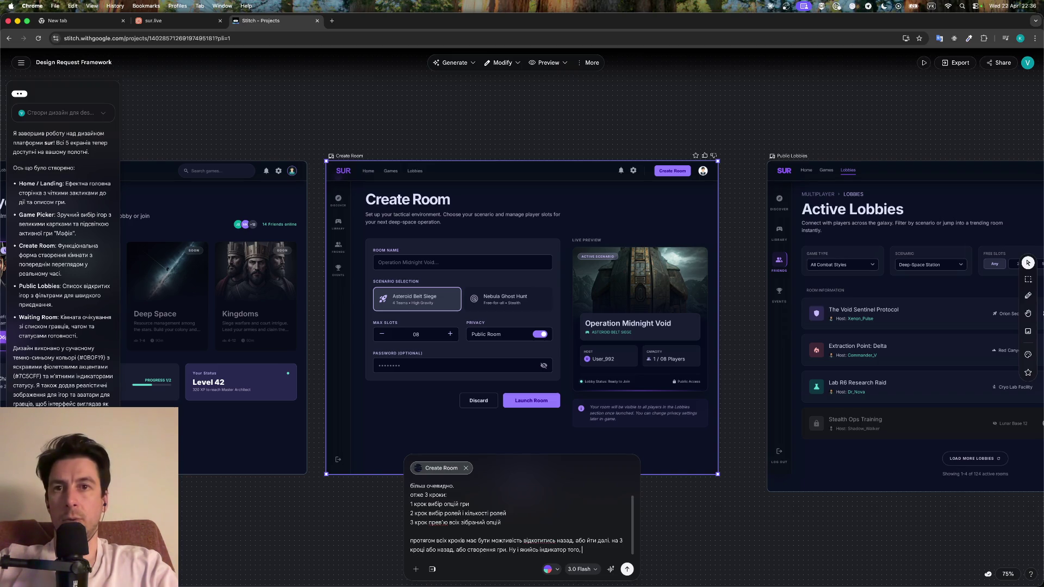
type("році зараз")
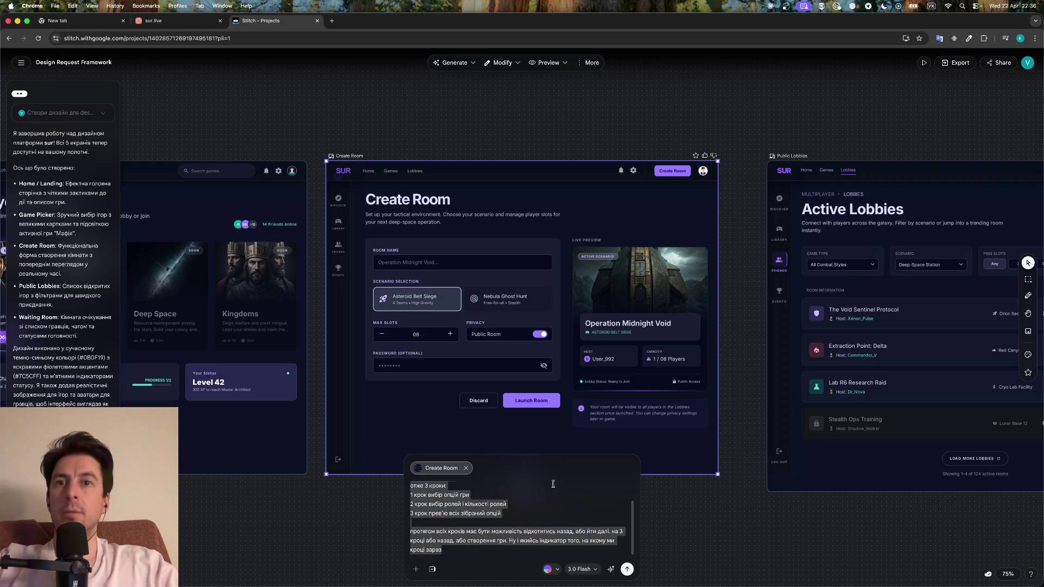
left_click(555, 516)
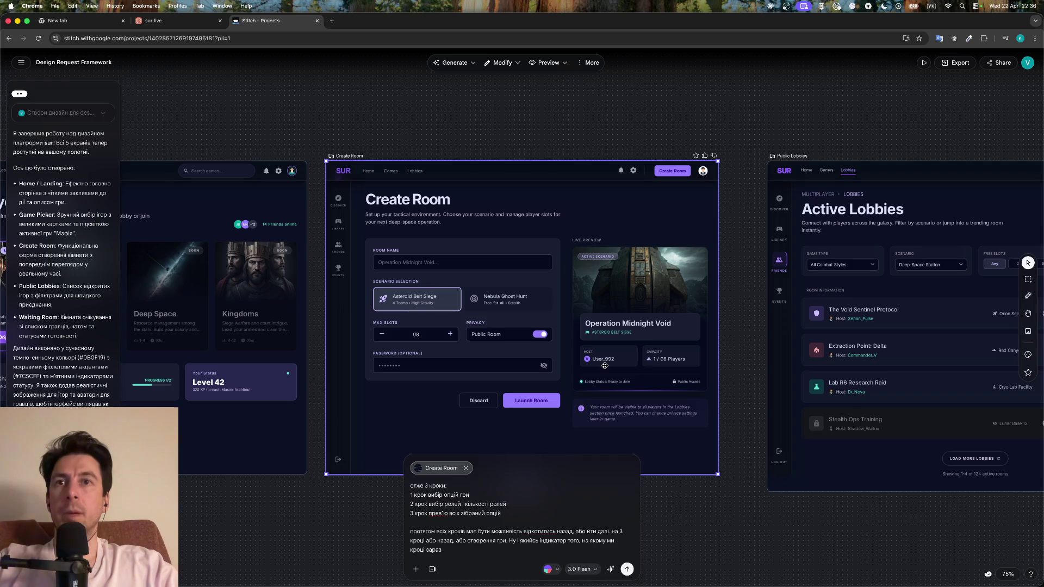
left_click(627, 569)
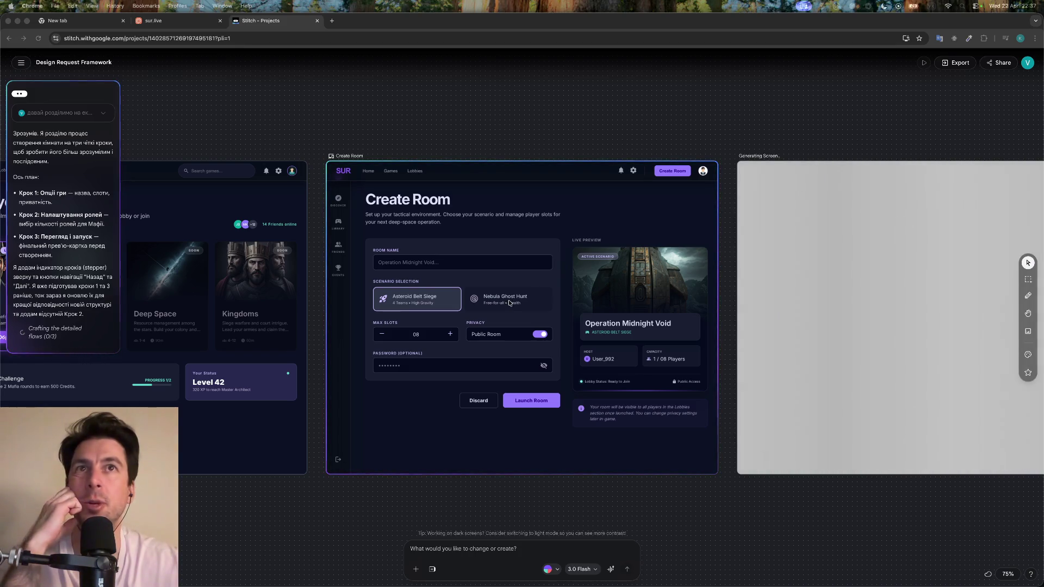
Pan right and zoom to fit all screens while three new step screens generate
scroll(629, 219, "right", 5)
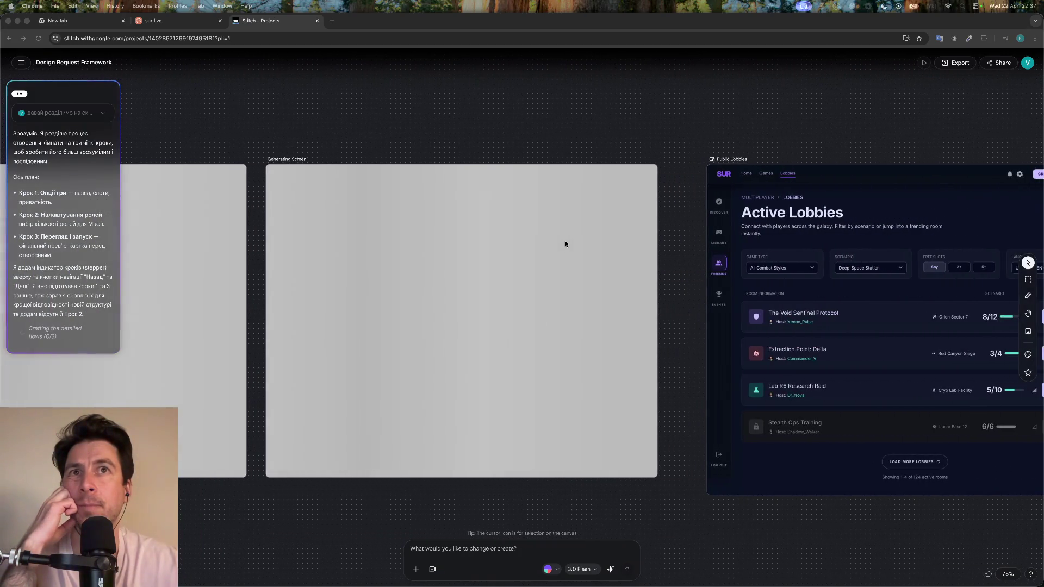
scroll(751, 269, "right", 3)
scroll(751, 268, "right", 5)
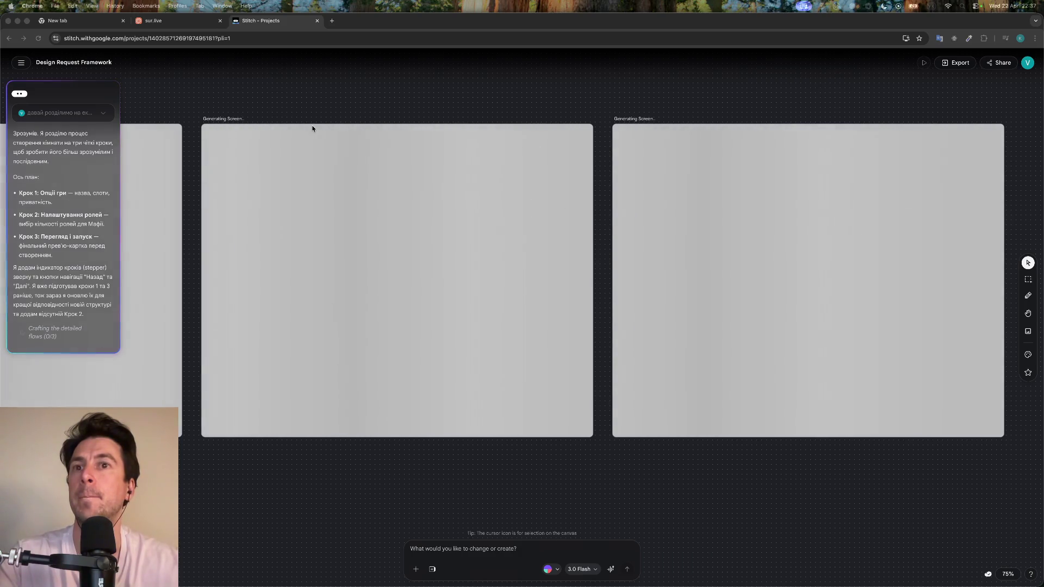
key("shift+1")
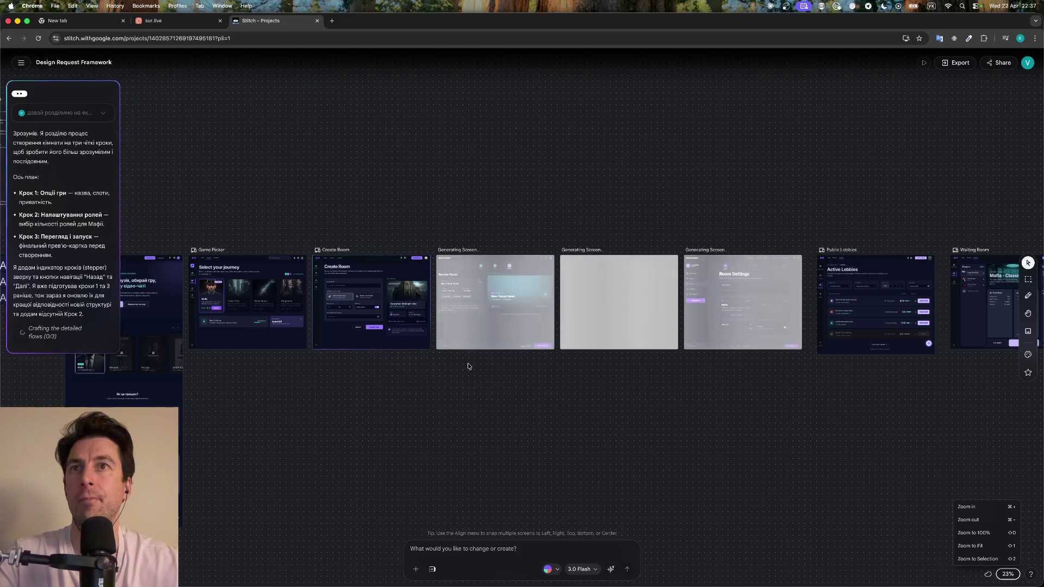
Inspect the finished Step 1, 2 and 3 screens and select Step 1: Options (Room Settings)
scroll(494, 377, "up", 5)
scroll(494, 376, "down", 2)
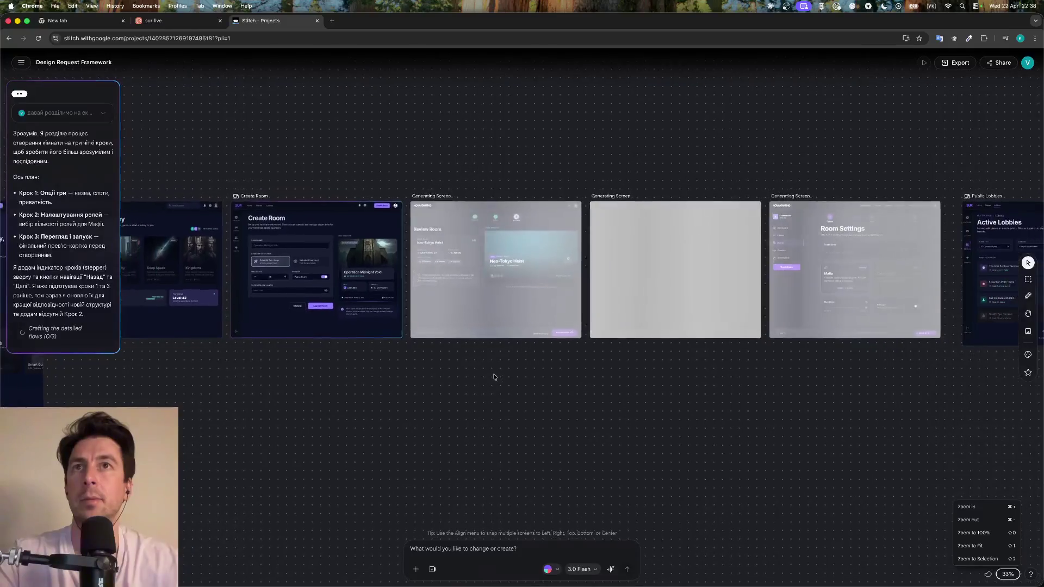
scroll(494, 377, "up", 3)
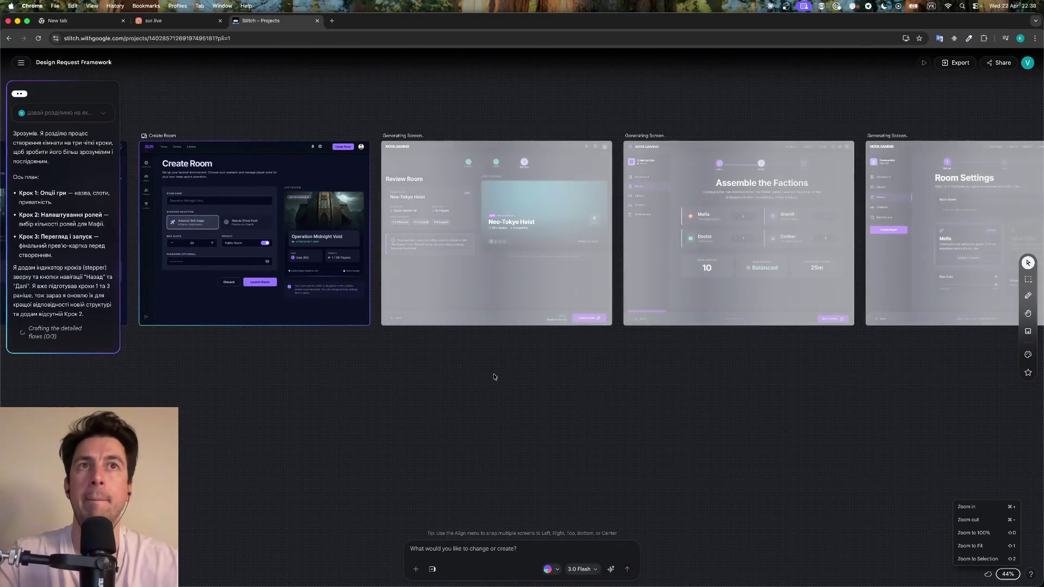
scroll(494, 377, "right", 2)
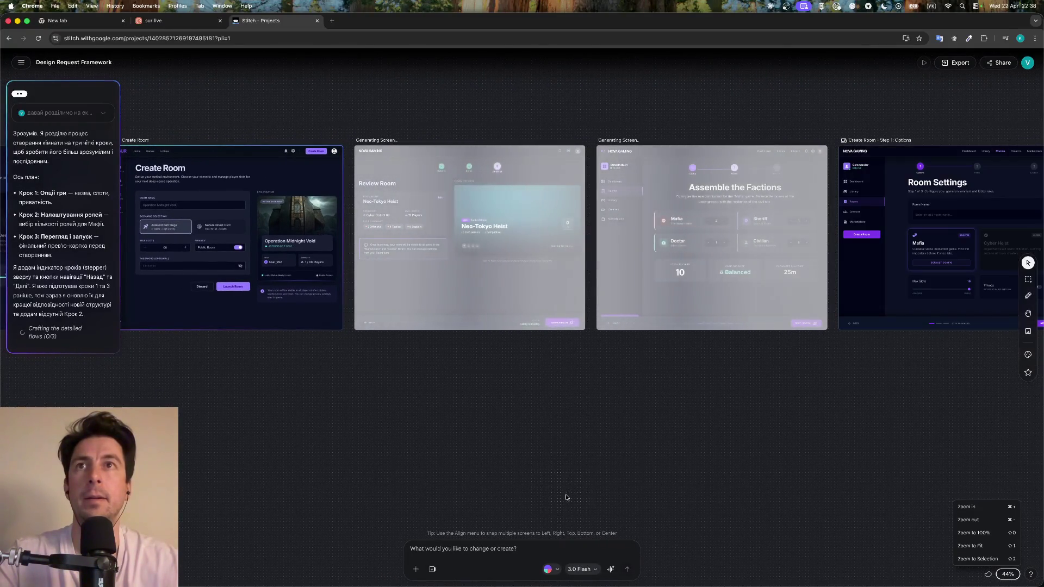
scroll(556, 452, "right", 5)
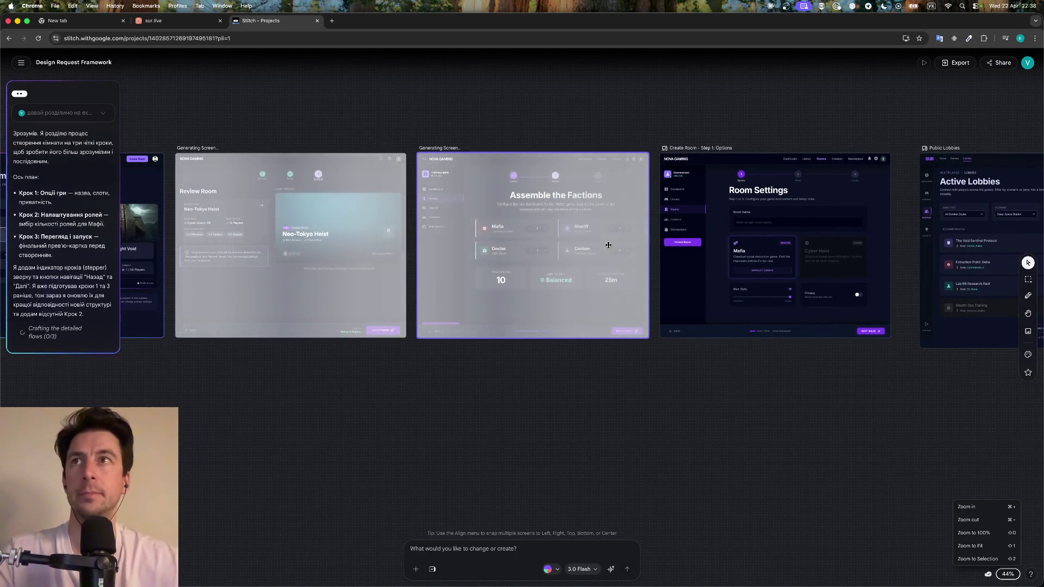
left_click(713, 240)
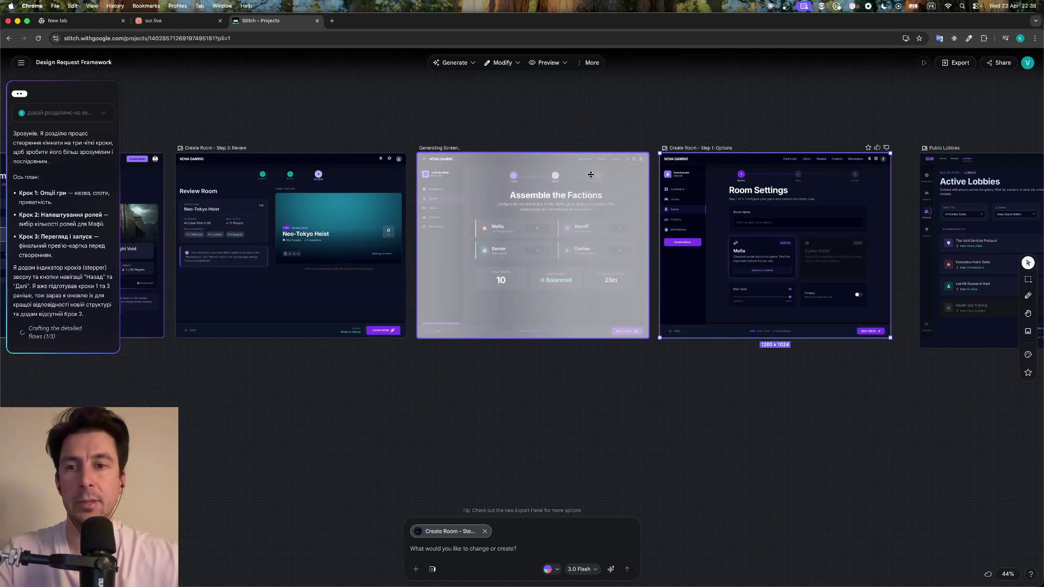
scroll(435, 206, "left", 3)
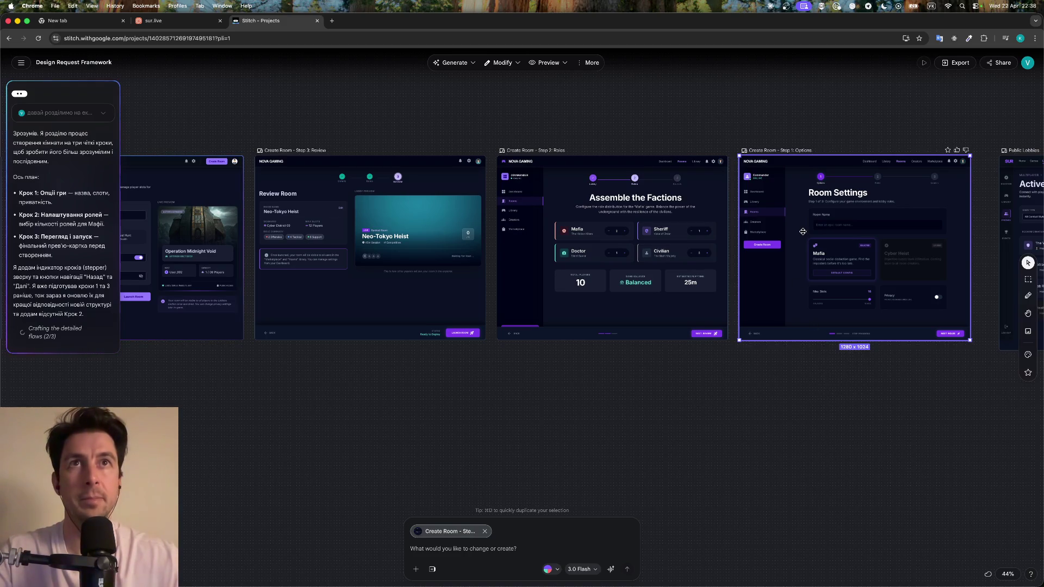
Delete the Step 1: Options, Step 2: Roles and Step 3: Review screens
key("Delete")
left_click(634, 209)
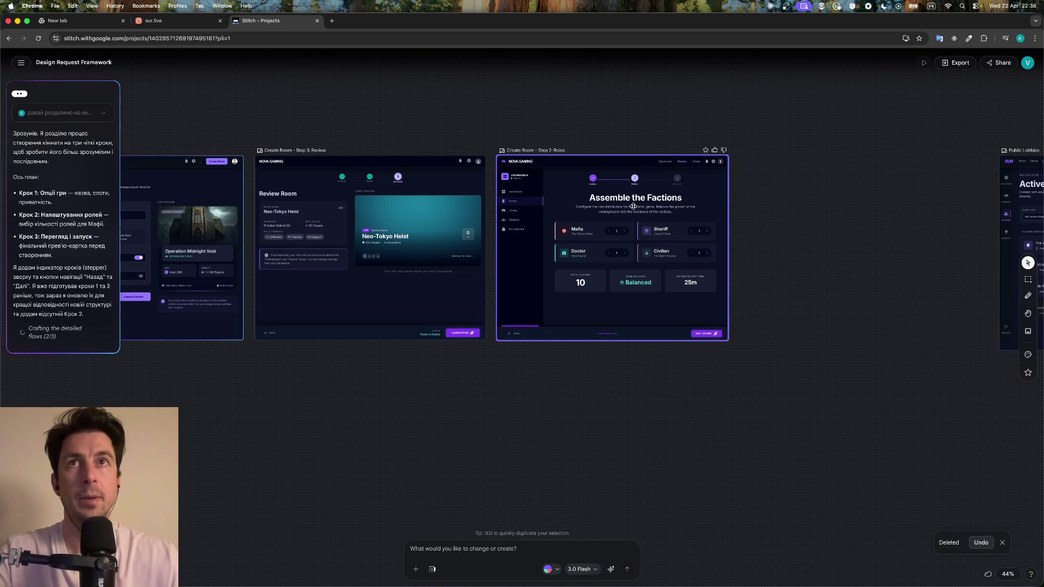
key("Delete")
left_click(477, 217)
scroll(441, 219, "up", 3)
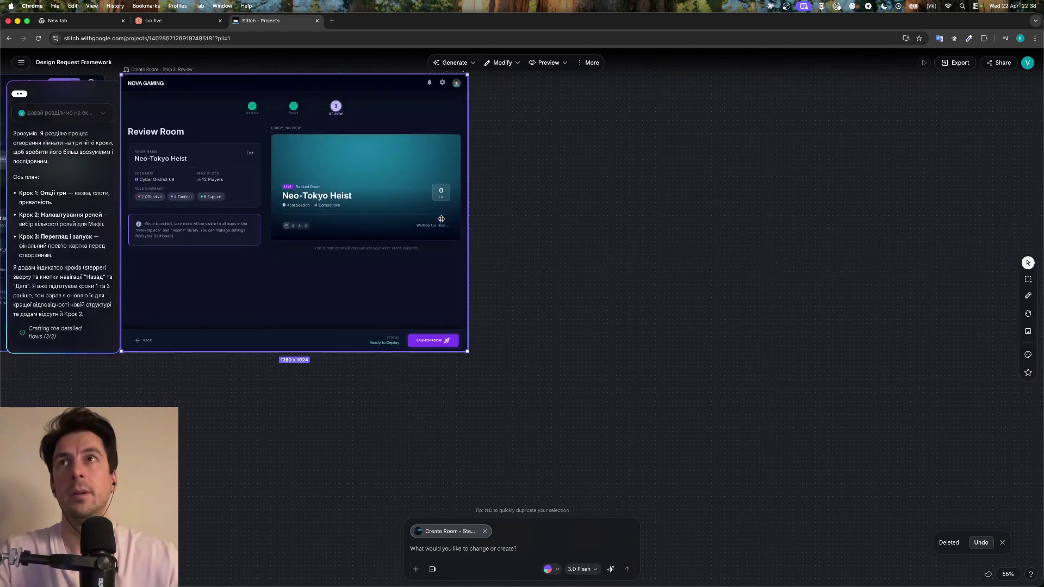
key("Delete")
scroll(373, 215, "down", 5)
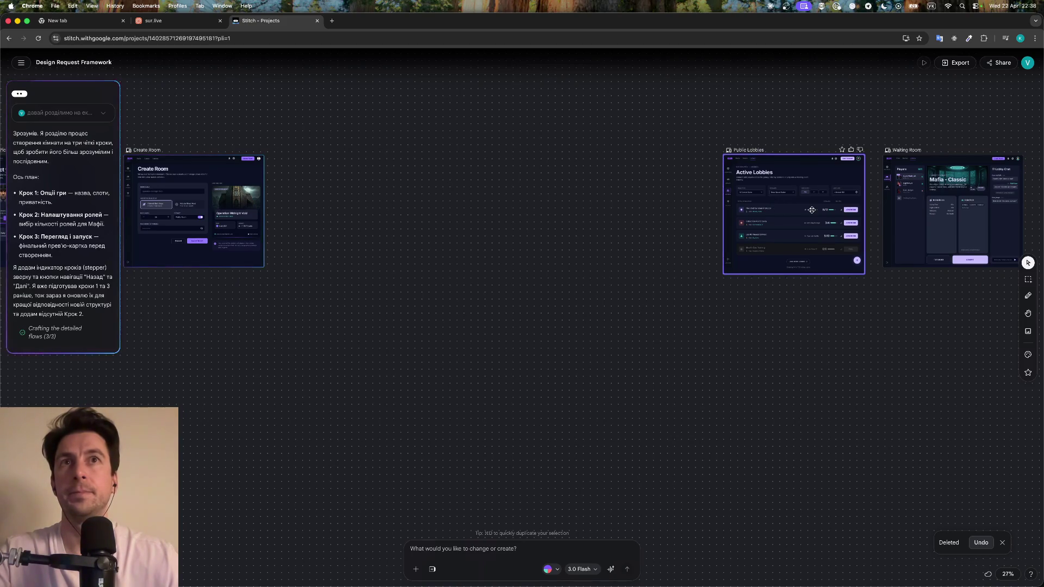
Move Public Lobbies and Waiting Room back beside Create Room, then select Create Room
left_click_drag(794, 212, 354, 208)
left_click_drag(984, 186, 544, 187)
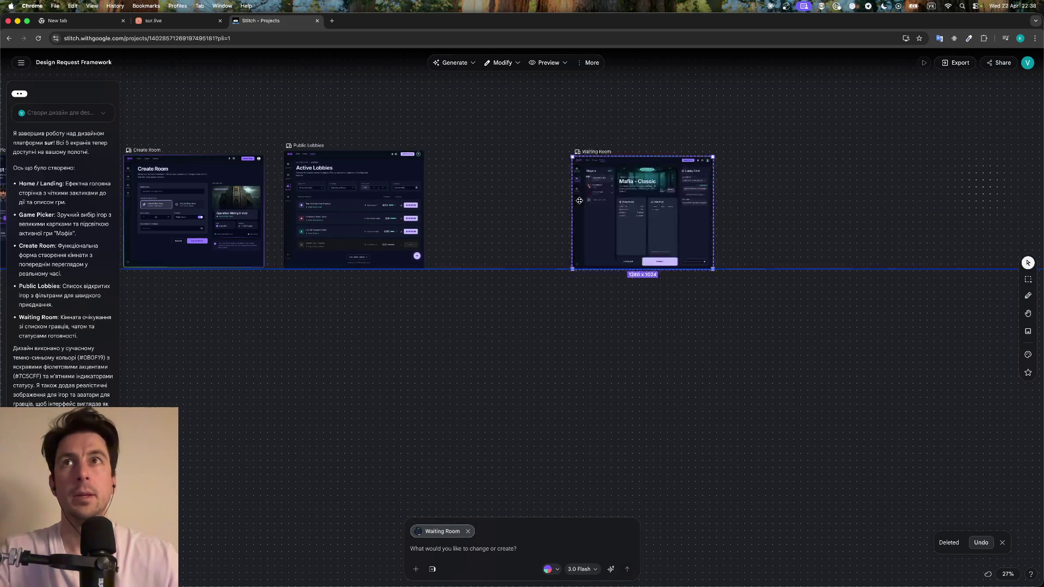
scroll(415, 269, "left", 2)
scroll(415, 268, "left", 3)
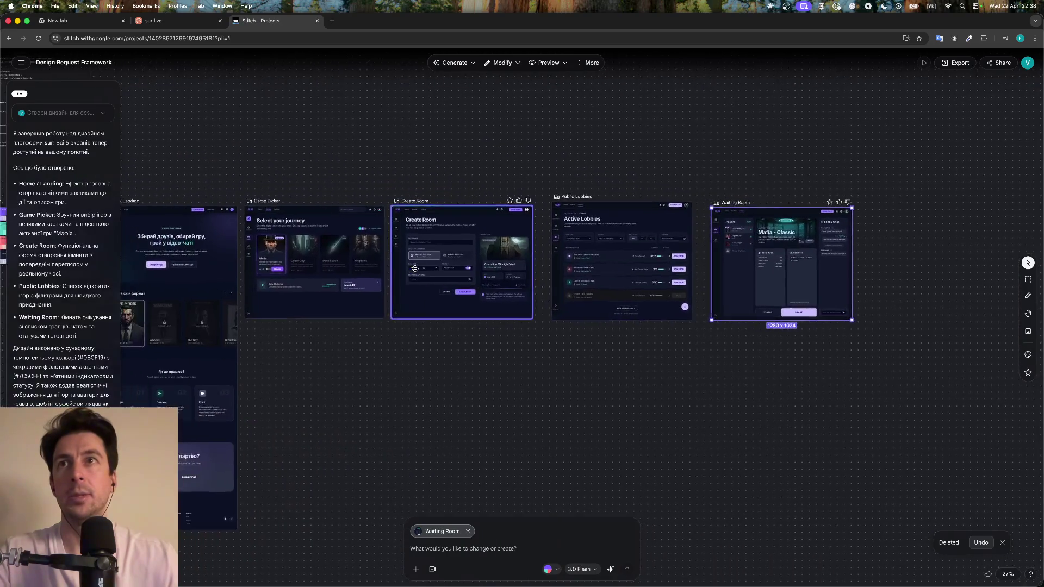
scroll(490, 261, "up", 3)
scroll(516, 256, "up", 5)
scroll(542, 250, "up", 5)
left_click(542, 250)
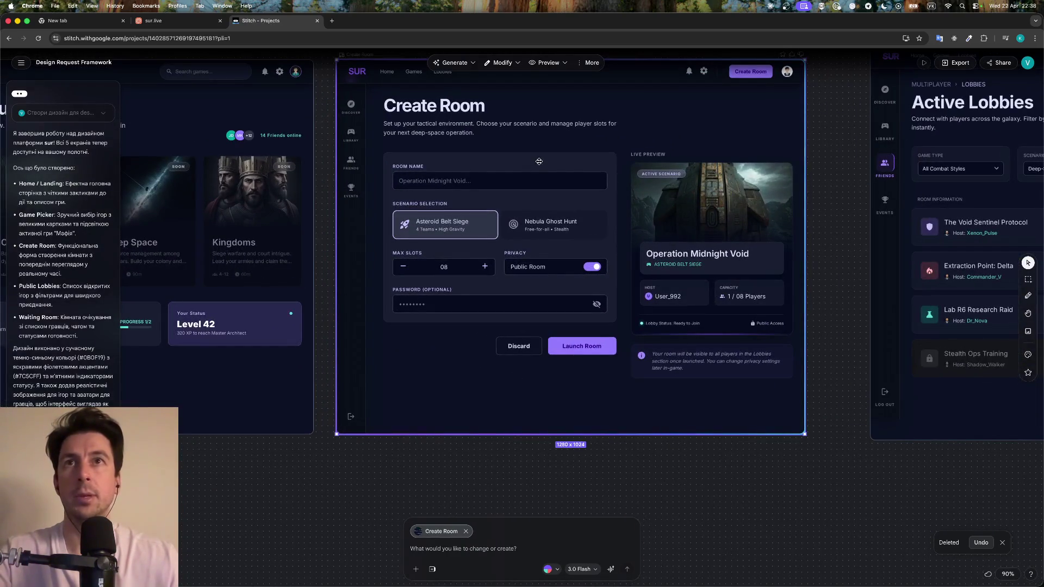
Switch the Create Room screen into Annotate mode from the Modify menu
mouse_move(502, 62)
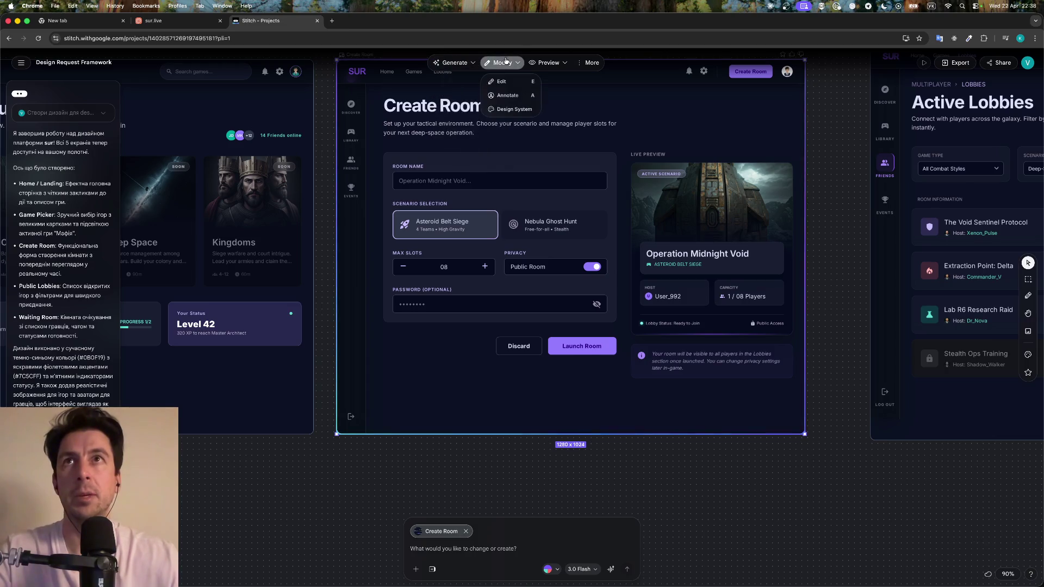
left_click(502, 82)
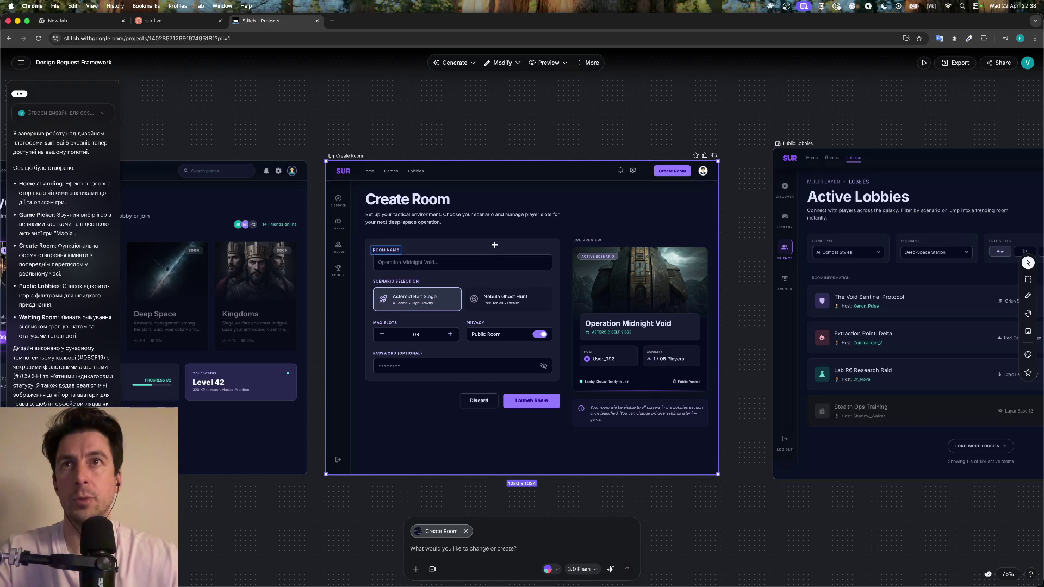
left_click(503, 65)
left_click(502, 82)
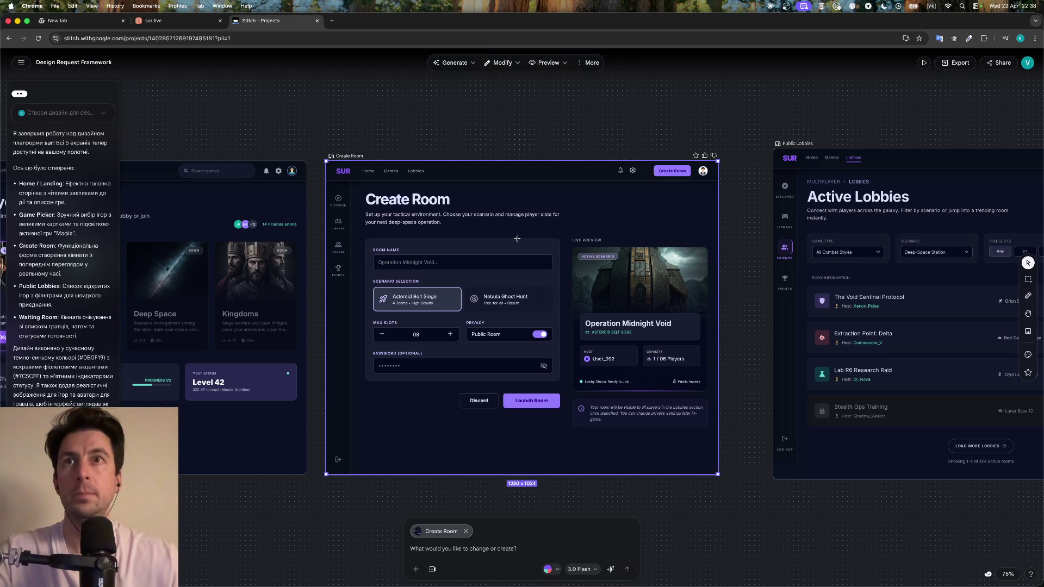
left_click(517, 64)
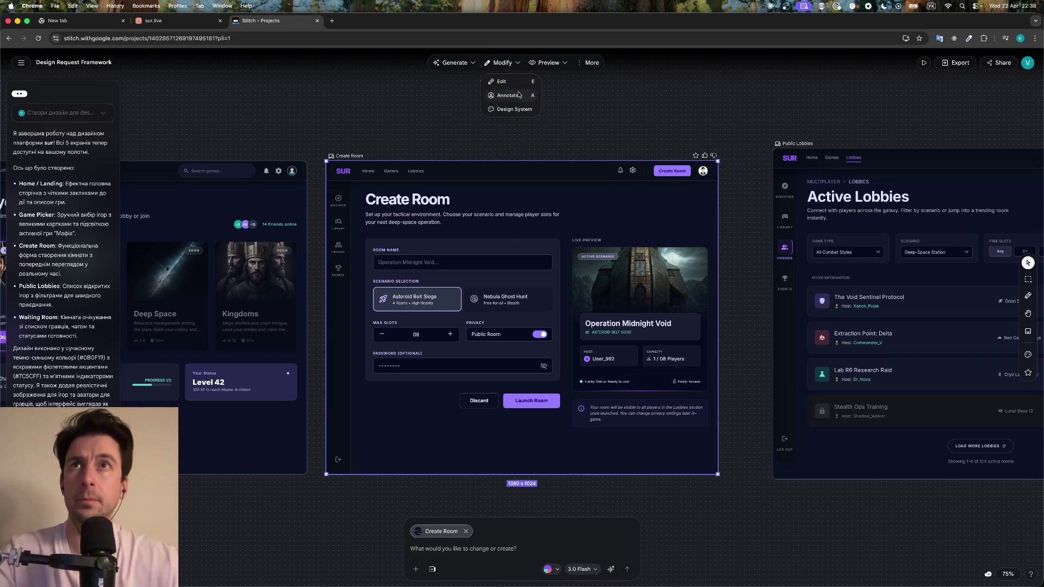
left_click(516, 96)
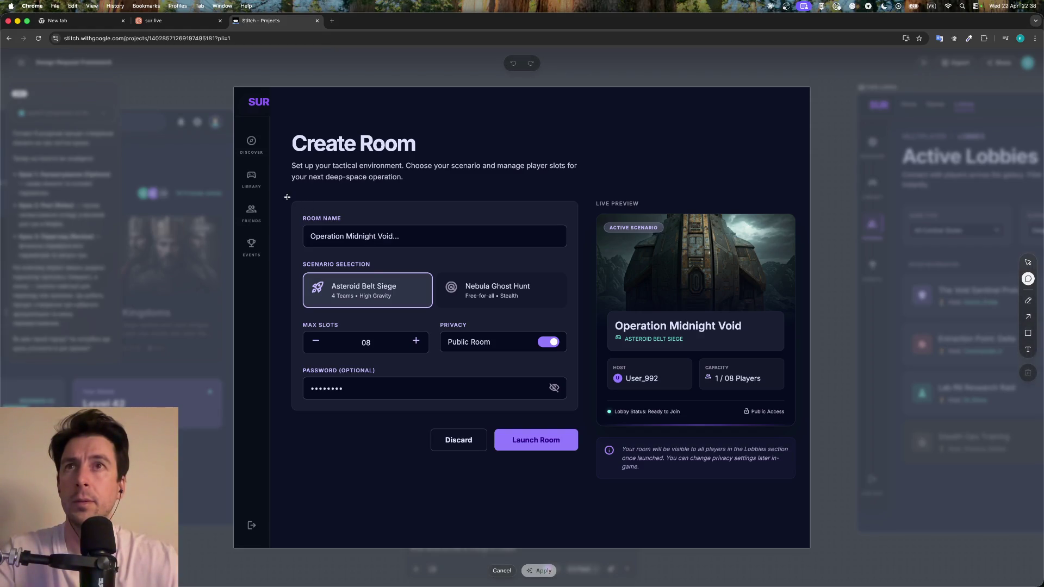
Mark the room form area and paste the three-step request note, rewording a phrase to 'створення гри'
mouse_move(287, 197)
left_mouse_down()
mouse_move(790, 442)
mouse_move(804, 491)
left_mouse_up()
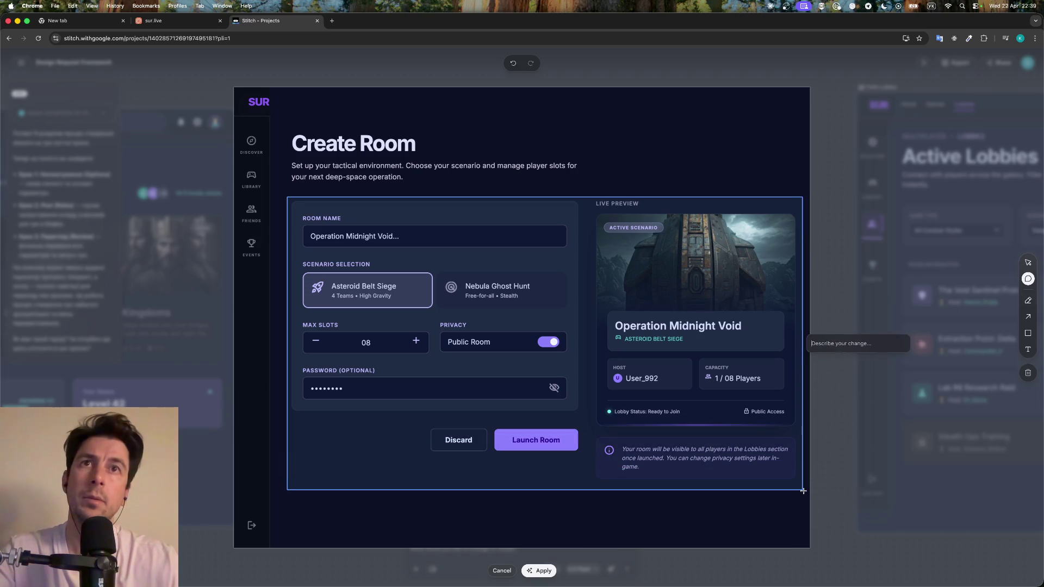
left_click(547, 366)
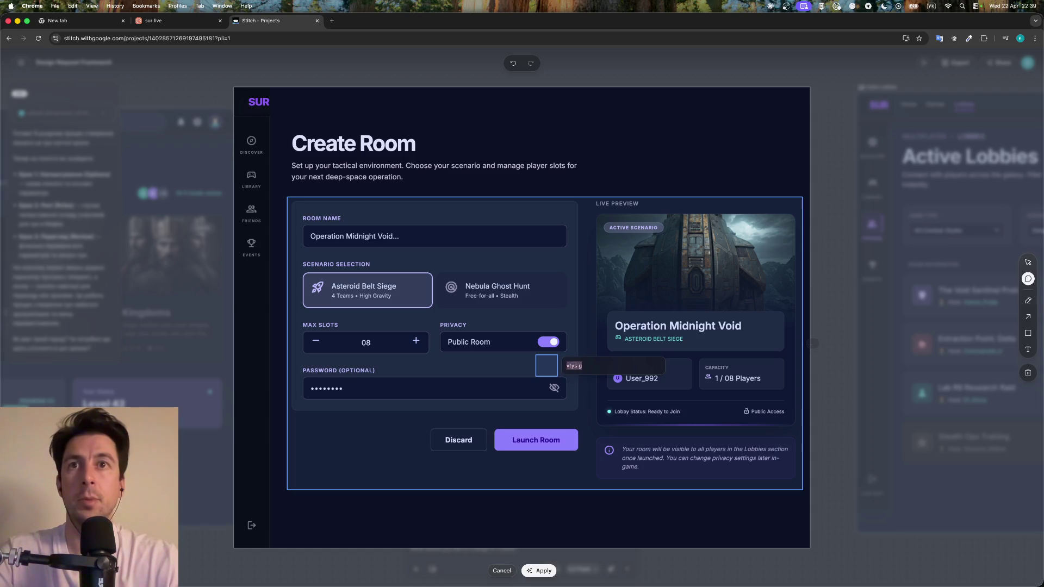
type("добаєть")
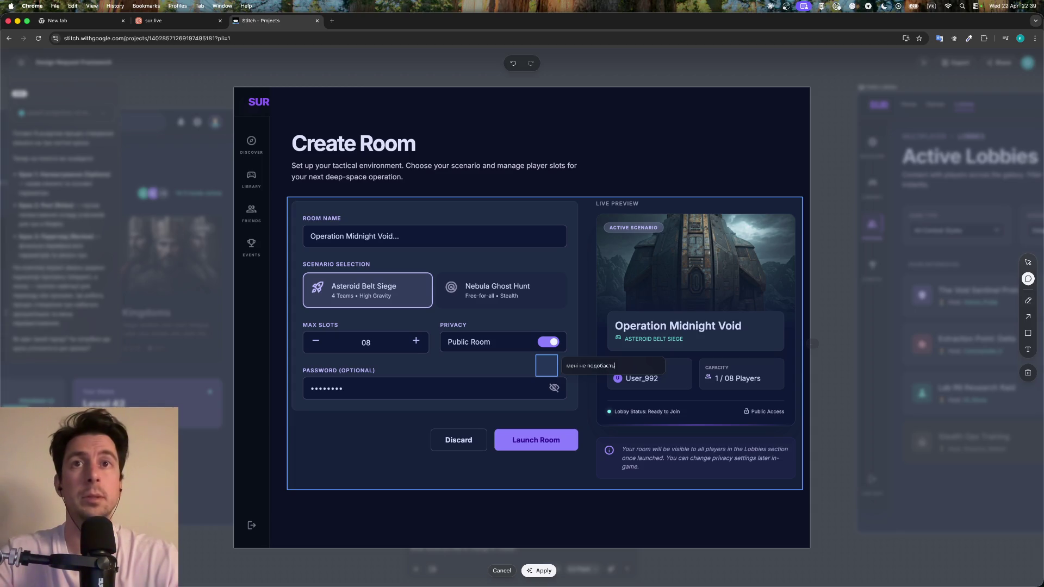
key("super+a")
type("давай розділимо на екрані крієйт рум на 3 кроки, без лів прев'ю одразу, шоб не змішувати багато інформації на екрані разом і юзер розумів шо йому робити більш очевидно. отже 3 кроки: 1 крок вибір опцій гри 2 крок вибір ролей і кількості ролей 3 крок прев'ю всіх зібраний опцій  протягом всіх кроків має бути можливість відкотитись назад, або йти далі. на 3 кроці або назад, або створення гри. Ну і якийсь індикатор того, на якому ми кроці зараз")
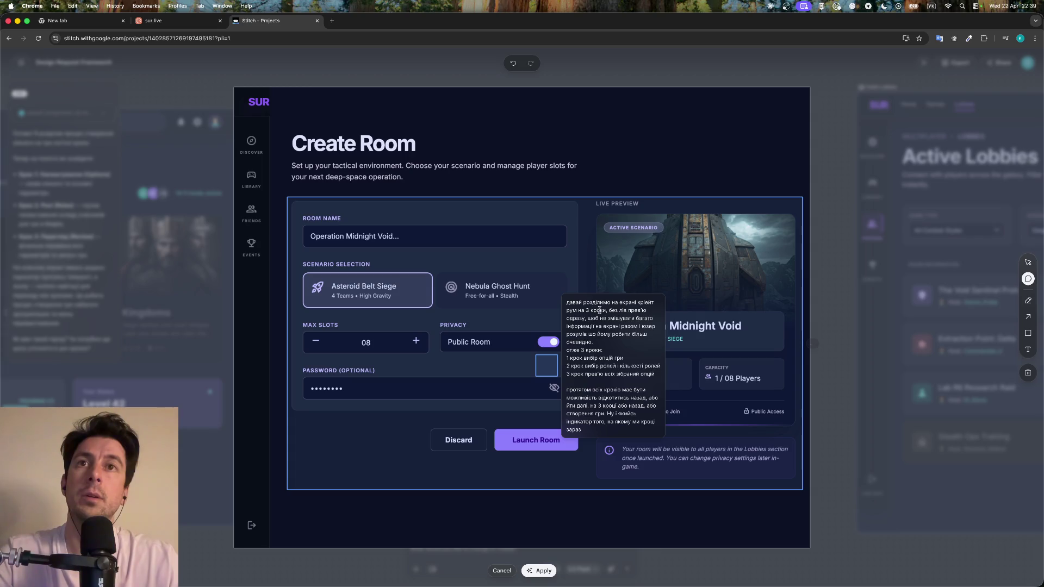
left_click_drag(638, 306, 621, 306)
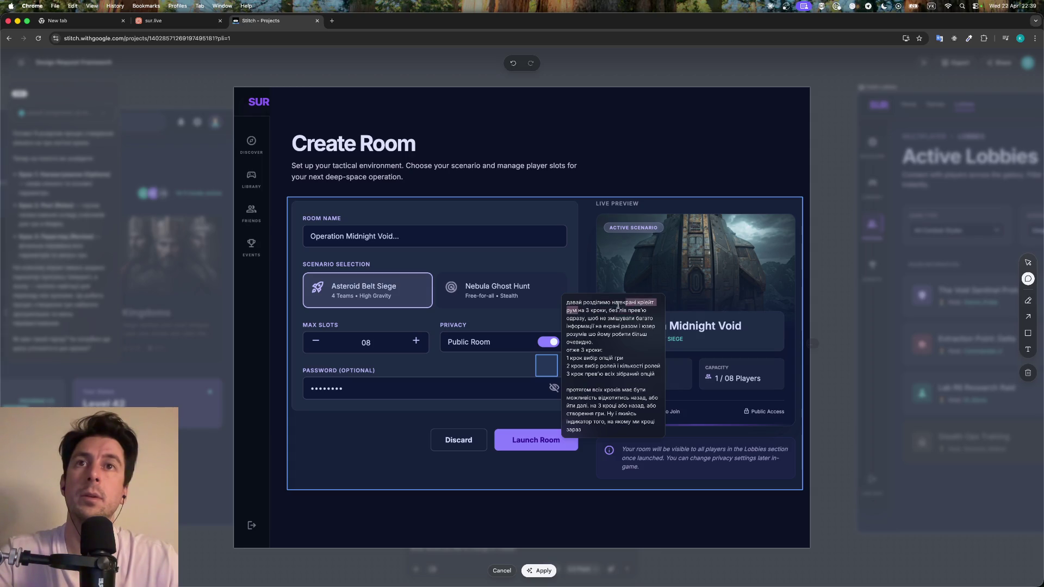
type("створе")
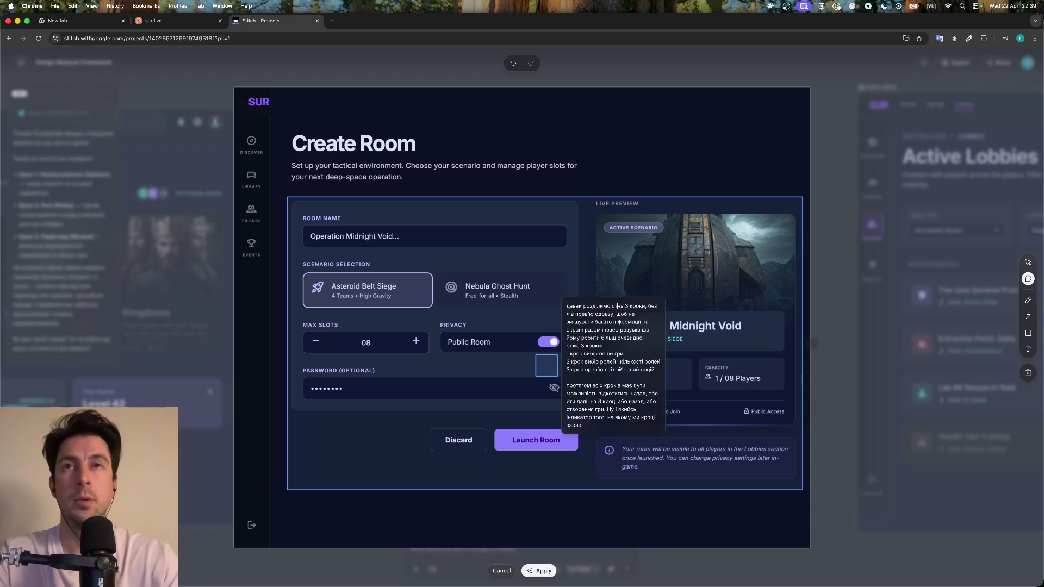
type("рення гри")
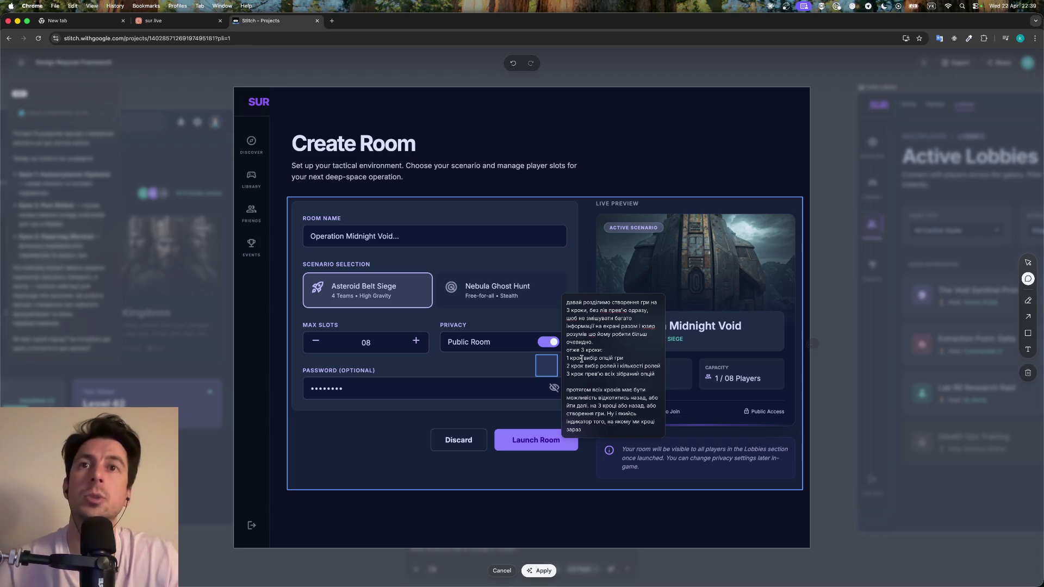
left_click(608, 413)
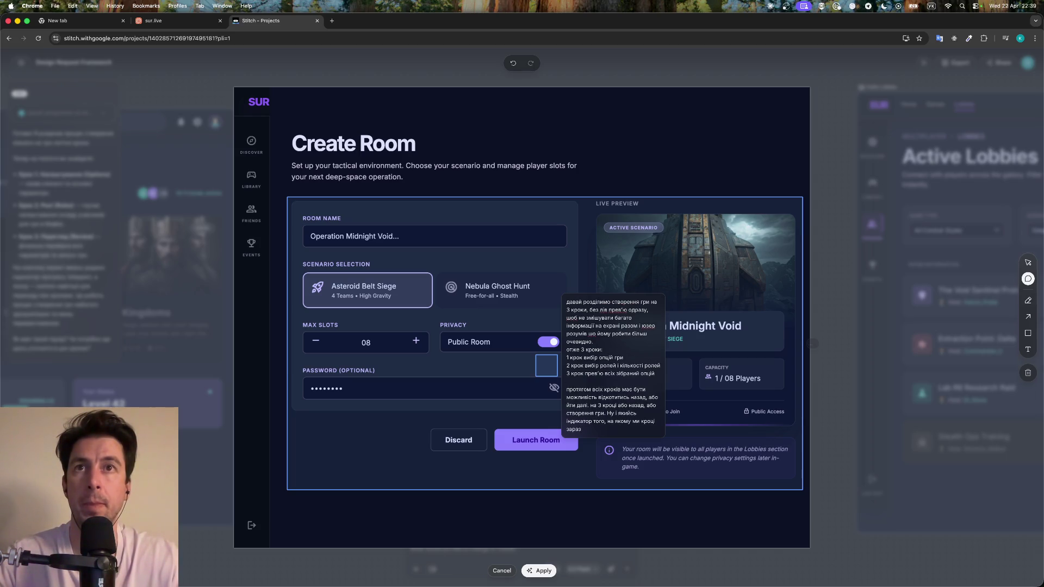
Add a comment near the form buttons with the three-step request, fix its opening to 'створення гри', and apply
left_click(533, 415)
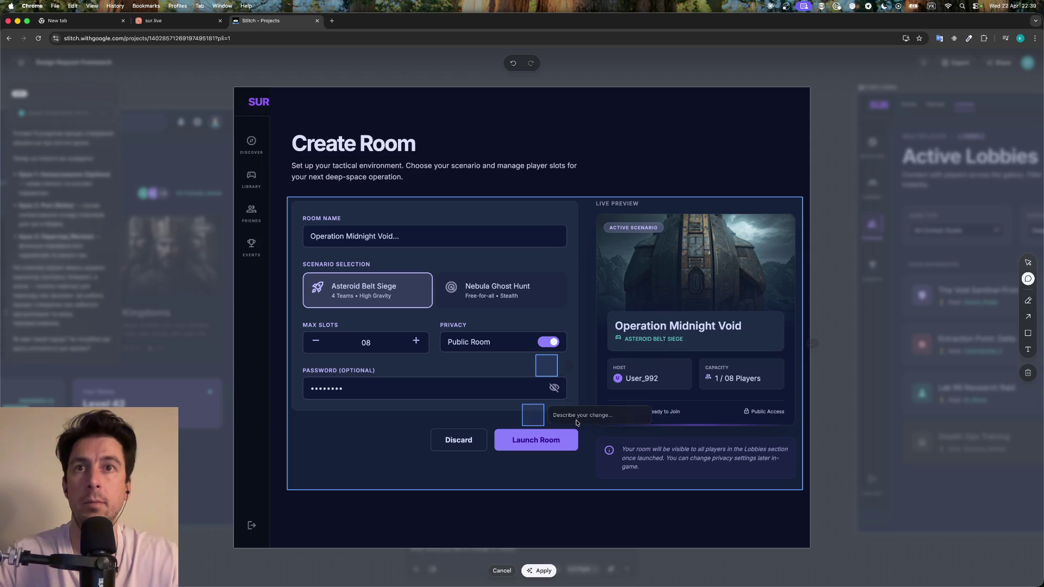
type("давай розділимо на екрані крієйт рум на 3 кроки, без лів прев'ю одразу, шоб не змішувати багато інформації на екрані разом і юзер розуміє що йому робити більш очевидно. отже 3 кроки: 1 крок вибір опцій гри 2 крок вибір ролей і кількості ролей 3 крок прев'ю всіх зібраний опцій  протягом всіх кроків має бути можливість відкотитись назад, або йти далі. на 3 кроці або назад, або створення гри. Ну і якийсь індикатор того, на якому ми кроці зараз")
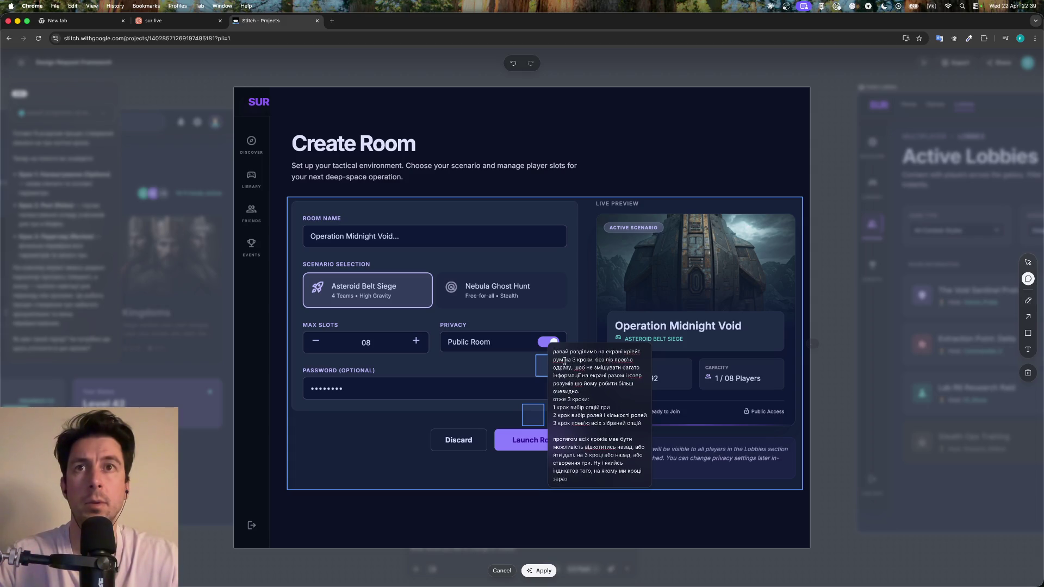
left_click_drag(631, 347, 601, 349)
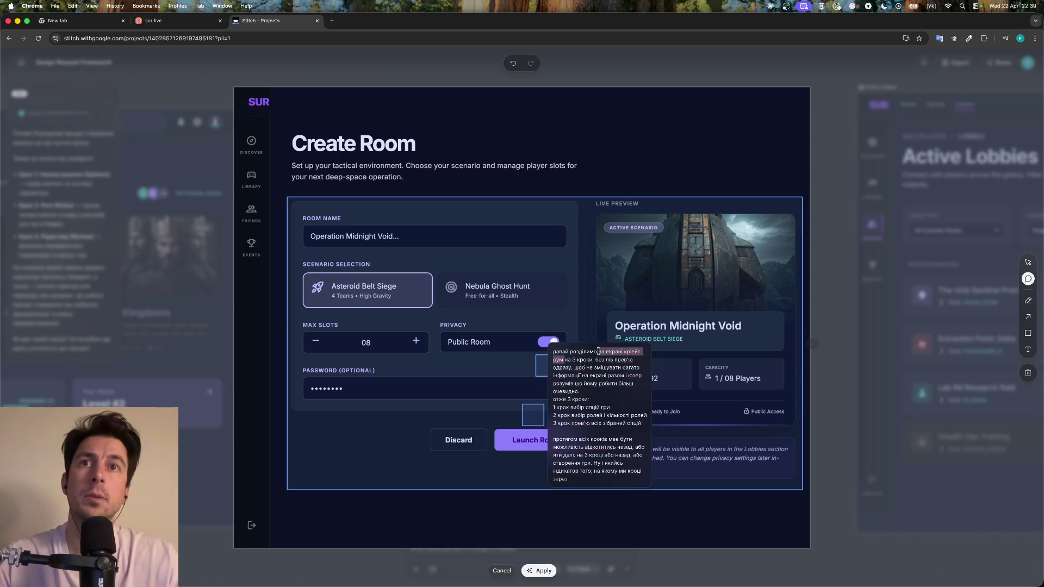
type("створення гр ")
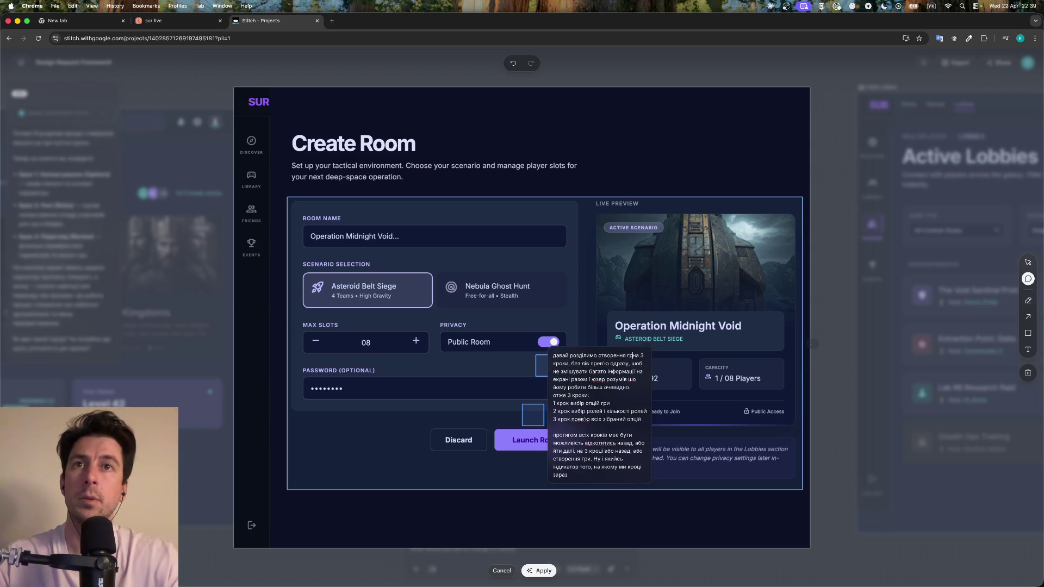
type("и")
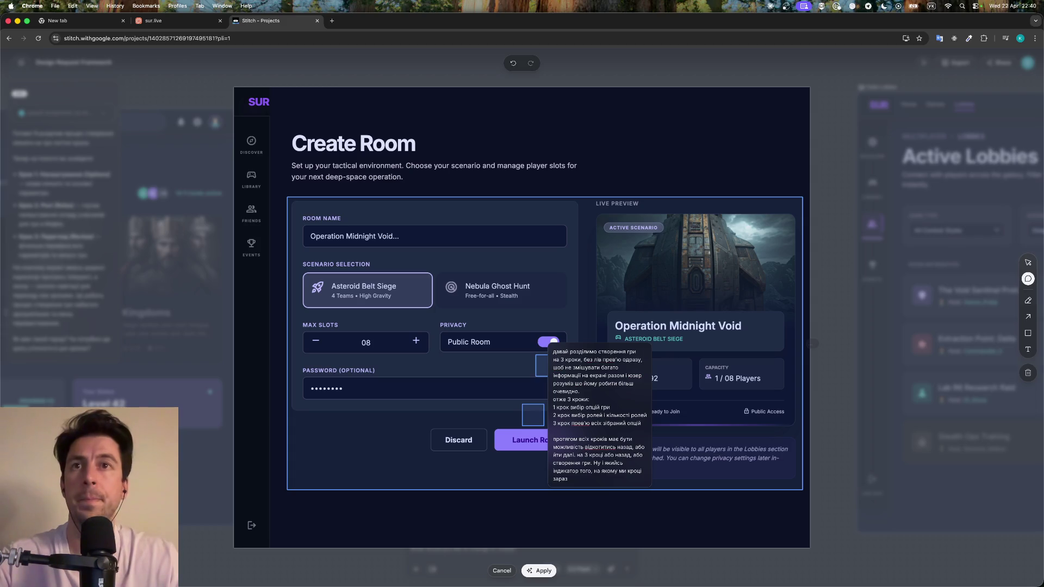
left_click(541, 571)
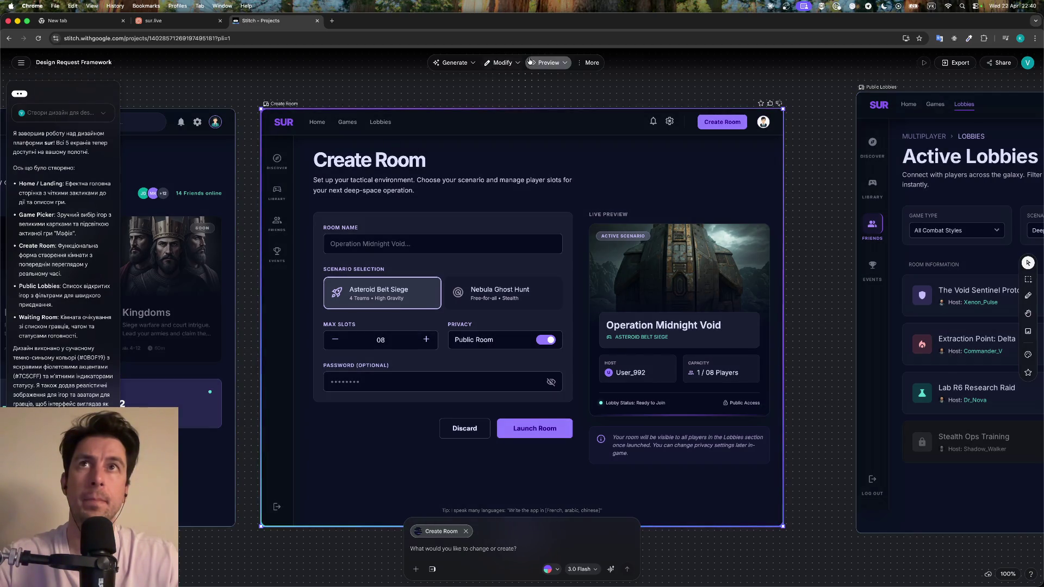
Annotate the Create Room screen again, marking the whole form and preview with the pasted three-step note
left_click(499, 62)
left_click(508, 95)
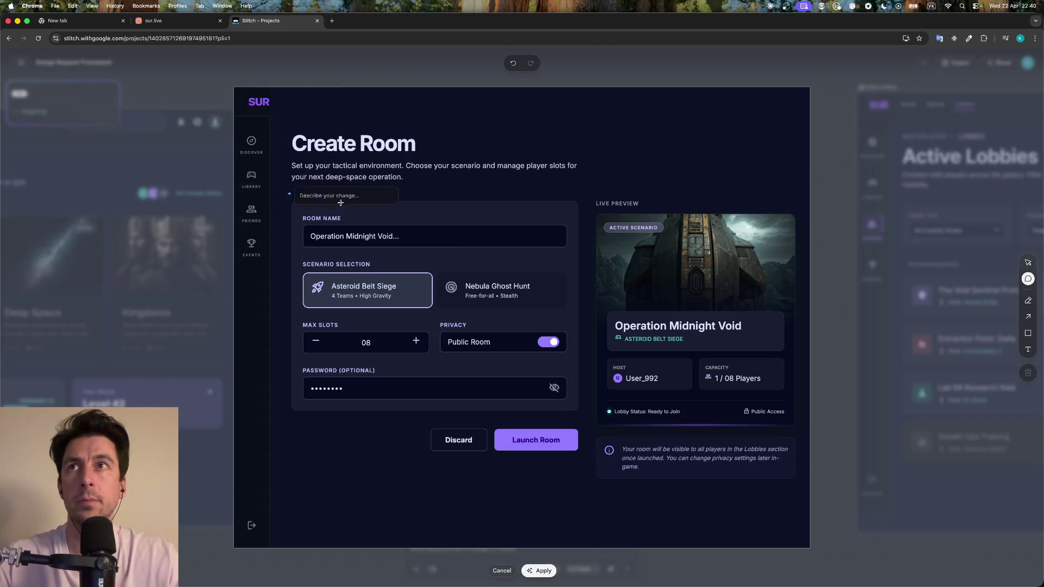
mouse_move(304, 193)
left_mouse_down()
mouse_move(806, 510)
mouse_move(803, 502)
left_mouse_up()
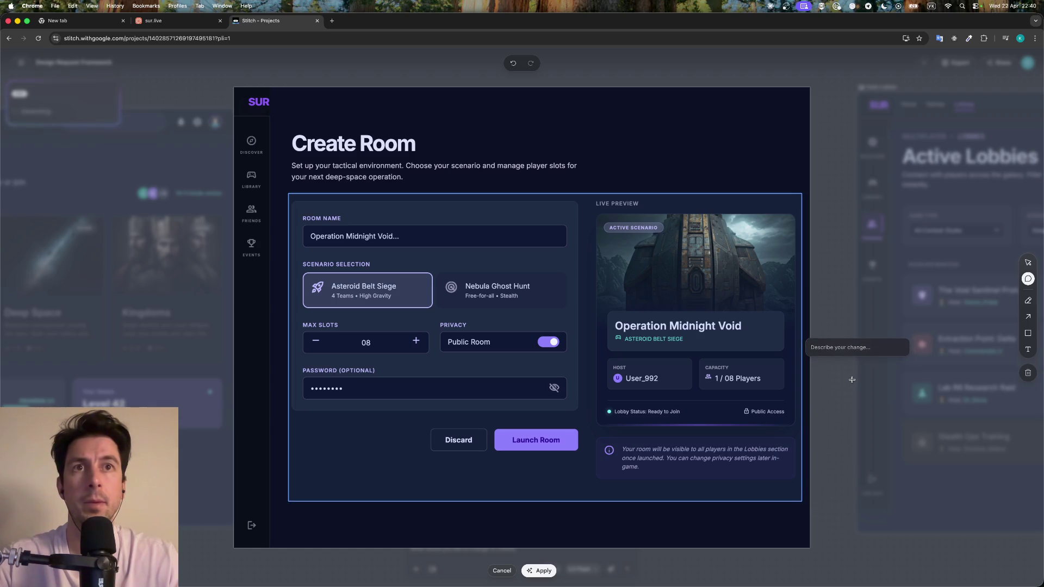
key("super+v")
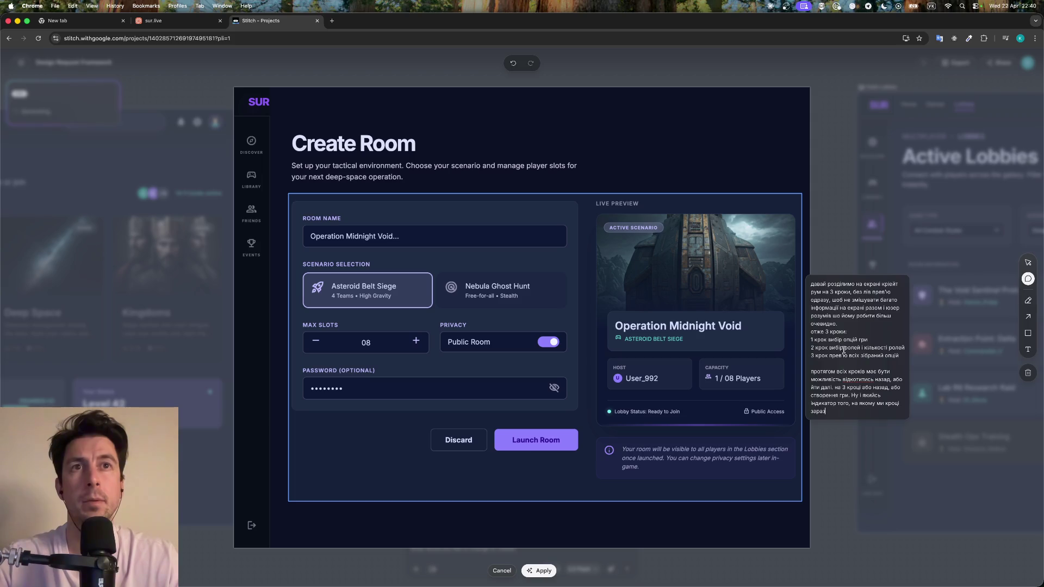
type("з")
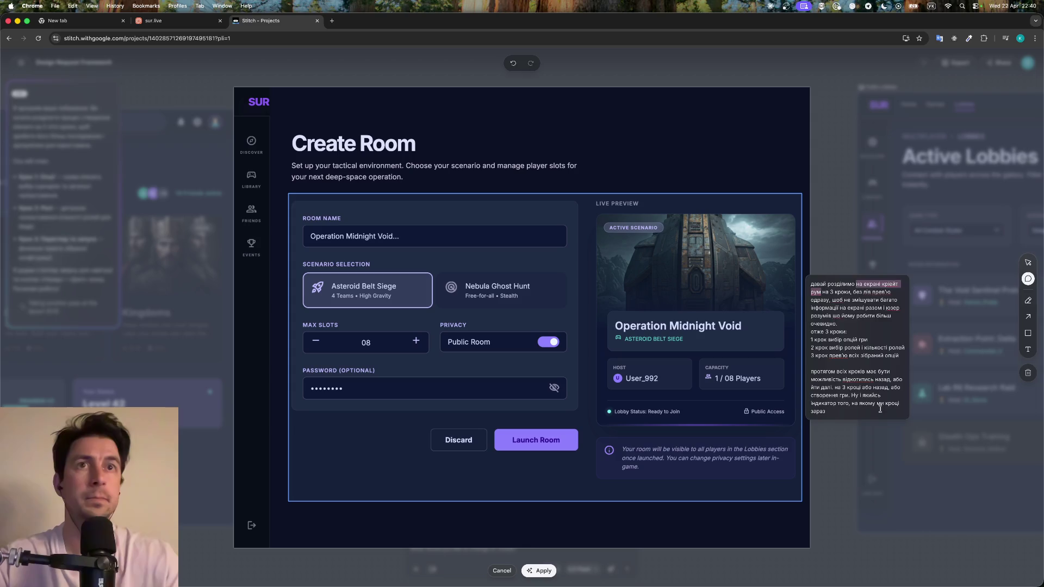
type("ств")
type(" гри")
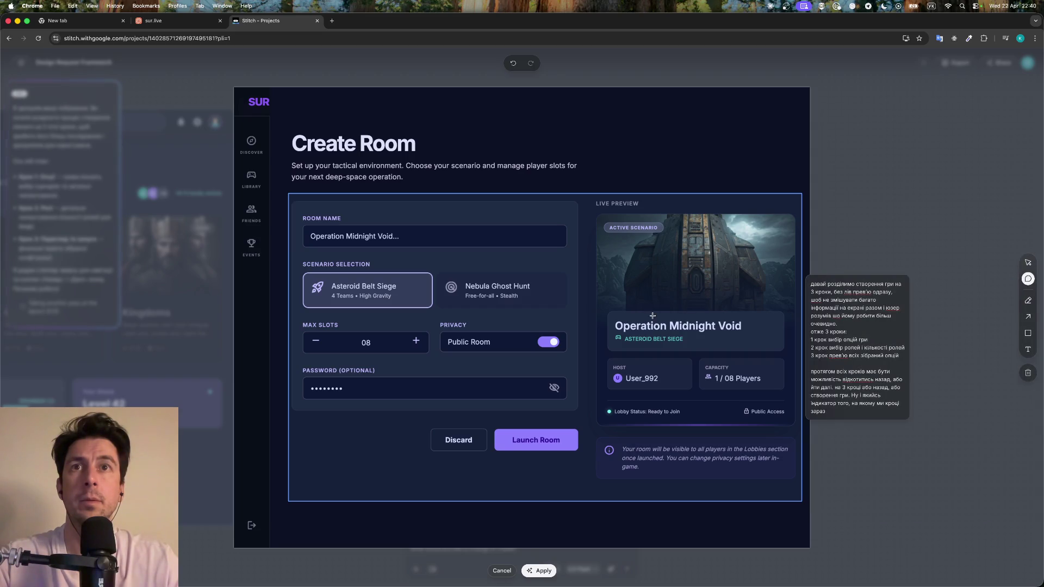
Undo the stray comment points and submit the annotation to regenerate the Create Room screen
left_click(647, 298)
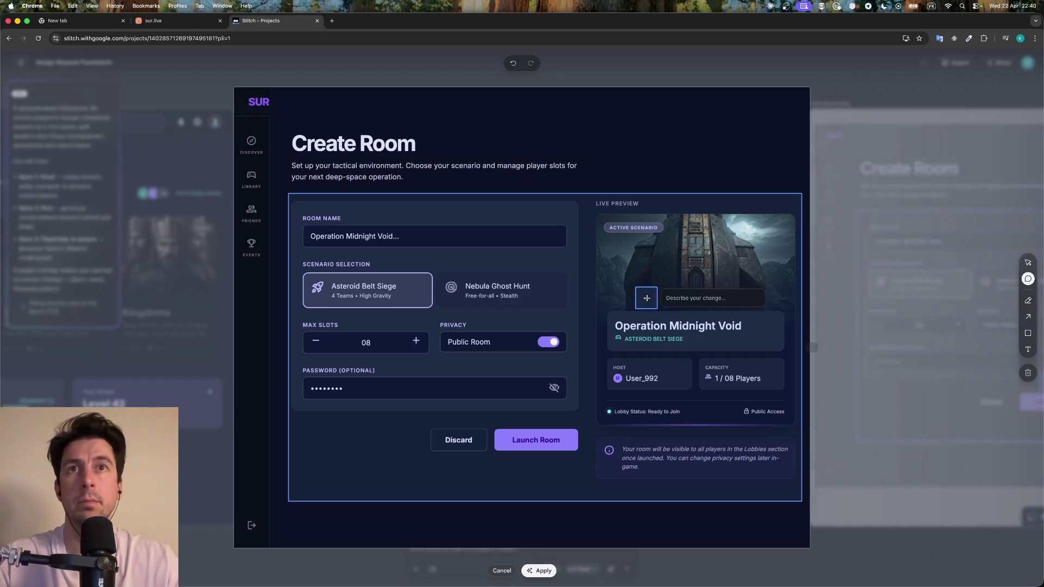
left_click(738, 344)
left_click(680, 301)
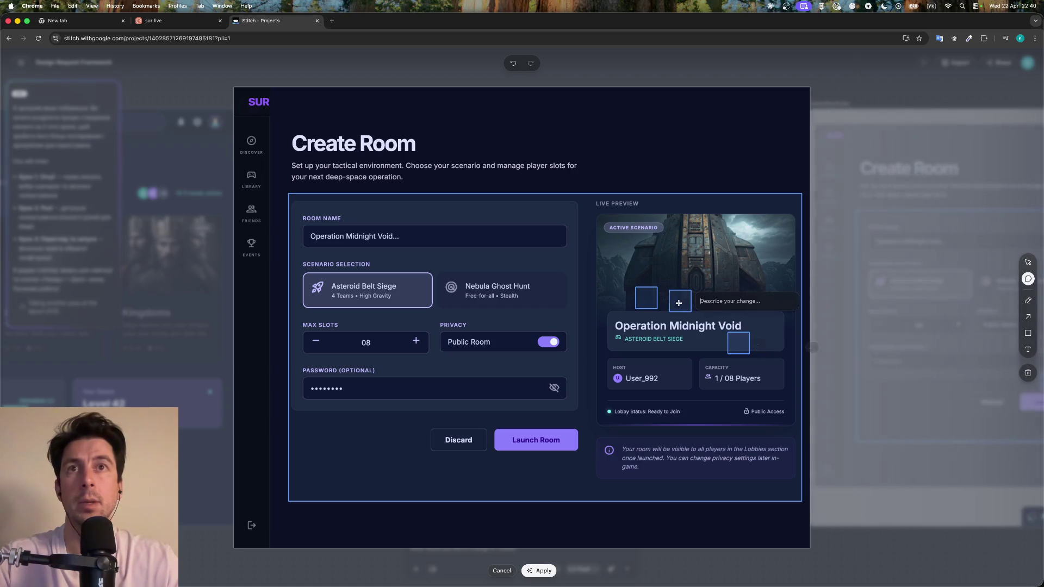
left_click(551, 381)
left_click(516, 301)
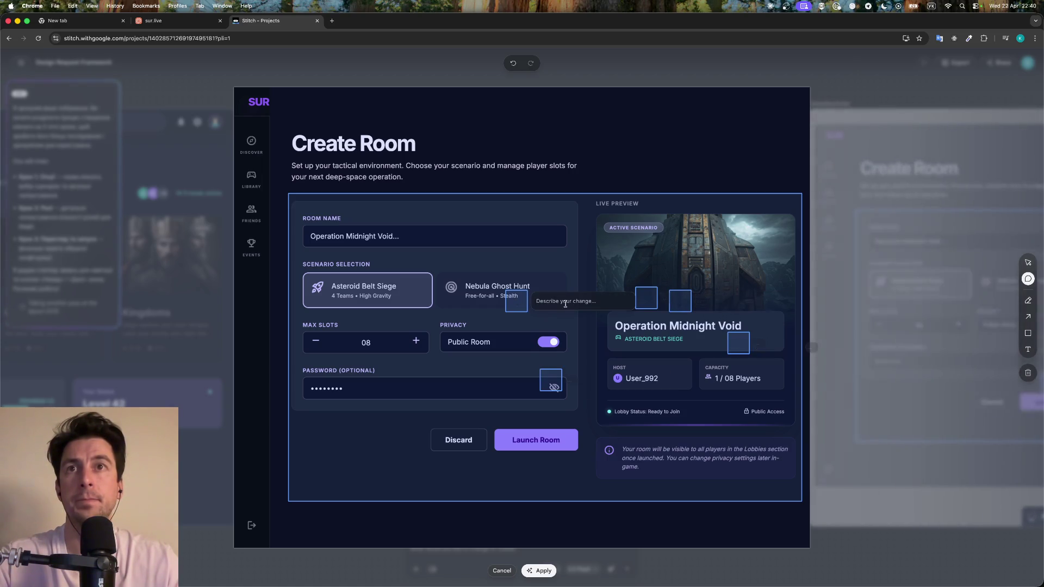
left_click(614, 373)
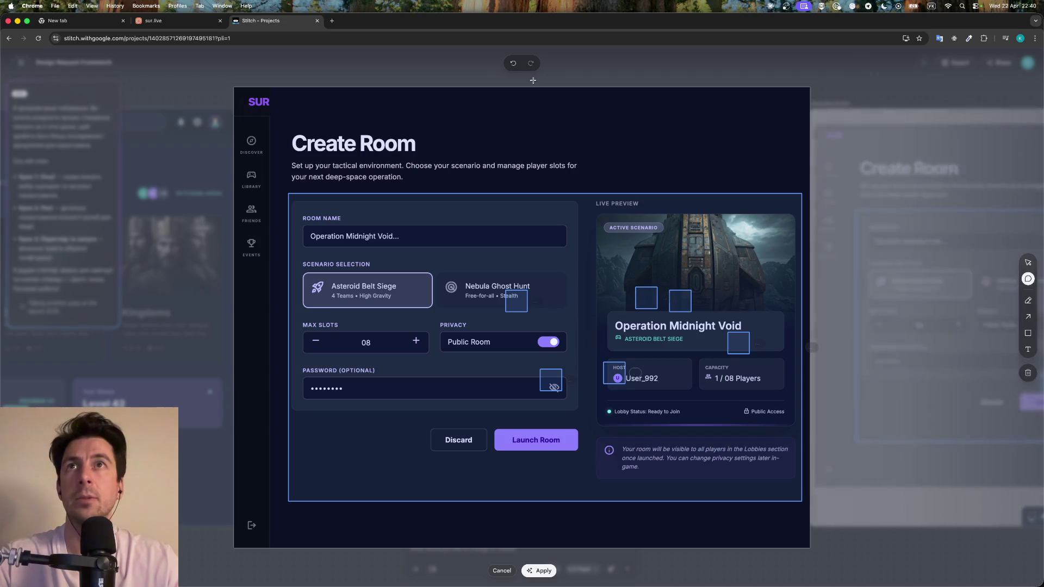
left_click(513, 63)
left_click(513, 63)
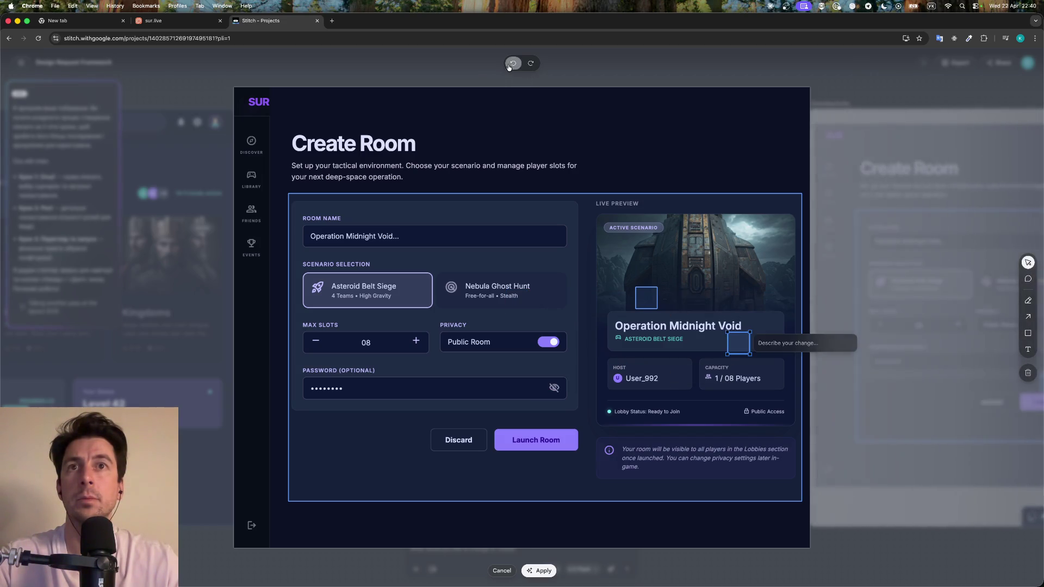
left_click(513, 64)
left_click(513, 63)
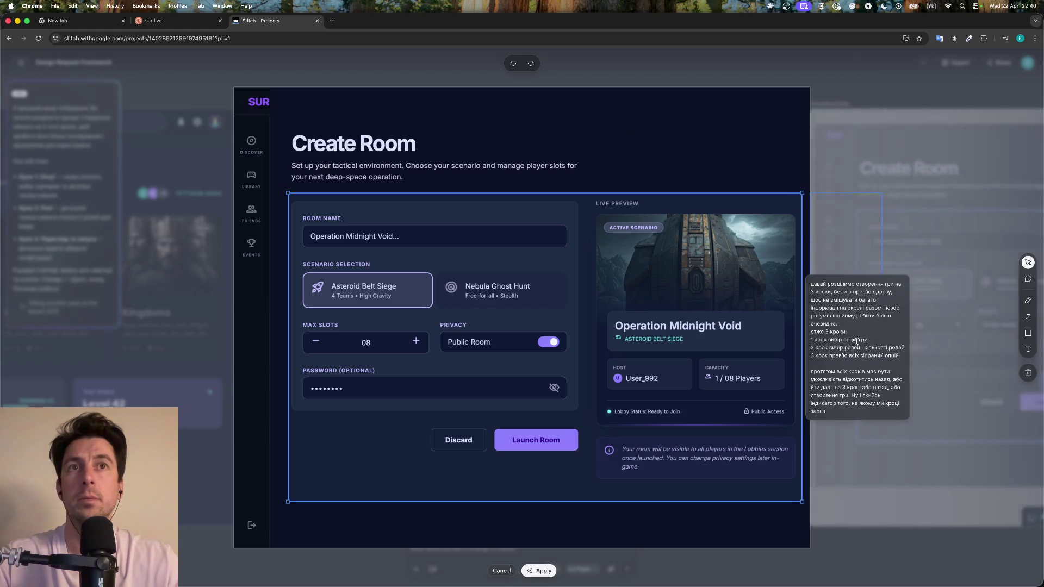
key("Return")
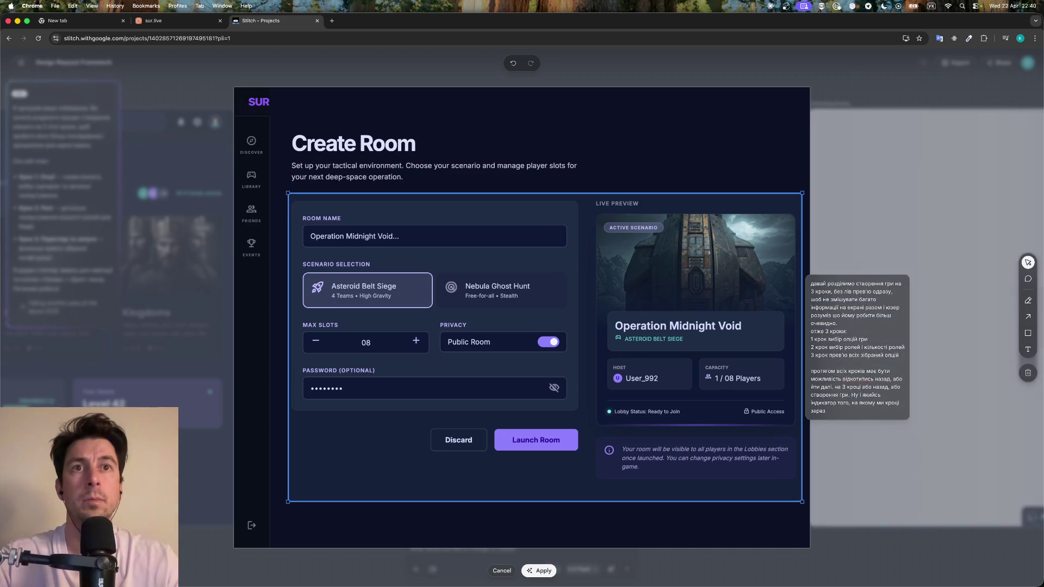
key("Escape")
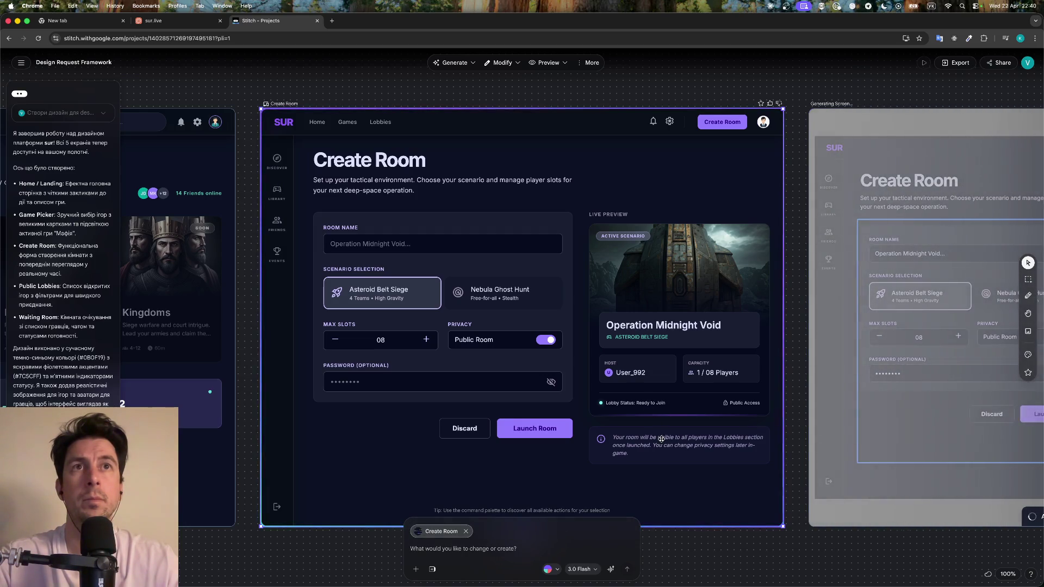
Pan across the canvas to inspect the new Options, Assign Roles and Final Review Create Room screens
scroll(761, 430, "right", 5)
scroll(662, 439, "down", 5)
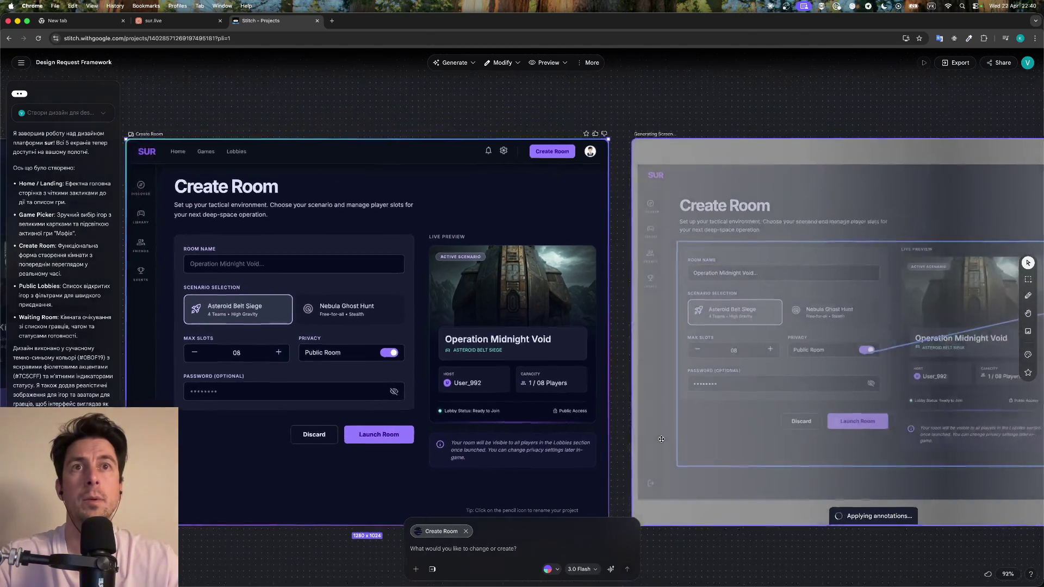
scroll(662, 439, "right", 5)
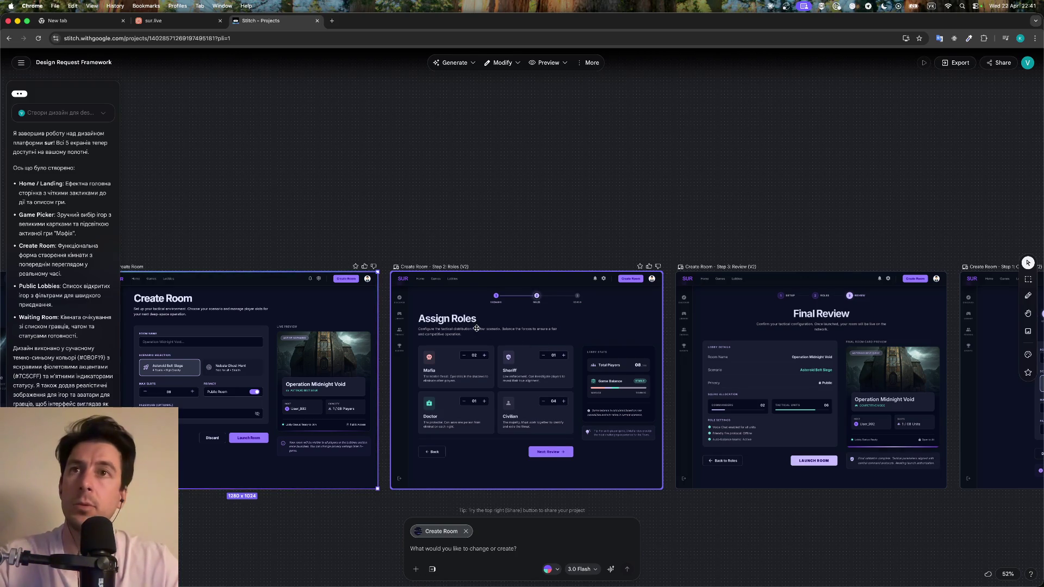
scroll(508, 366, "up", 3)
scroll(533, 375, "up", 3)
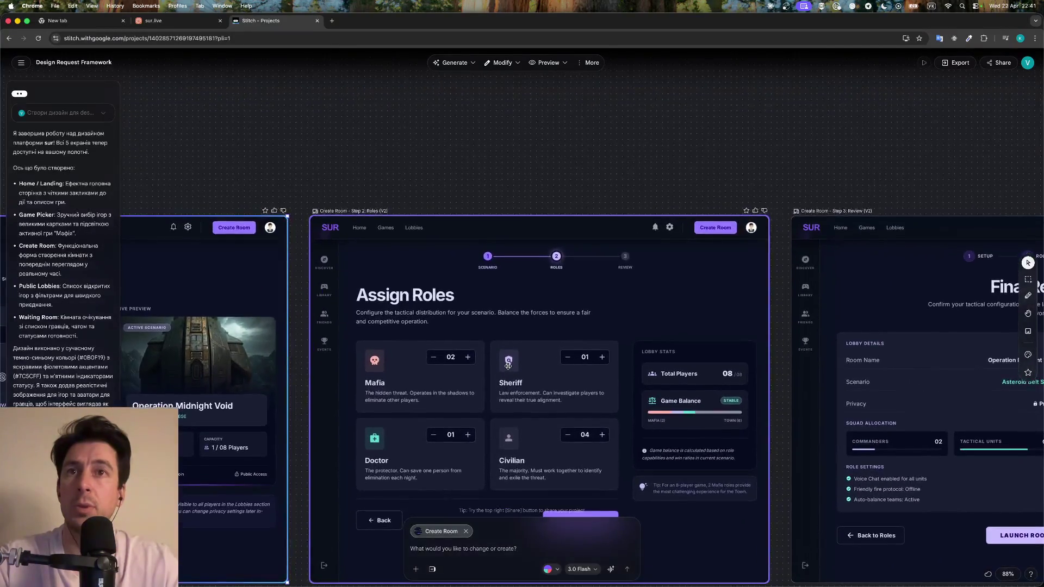
scroll(564, 390, "up", 3)
scroll(564, 390, "right", 5)
scroll(563, 389, "right", 1)
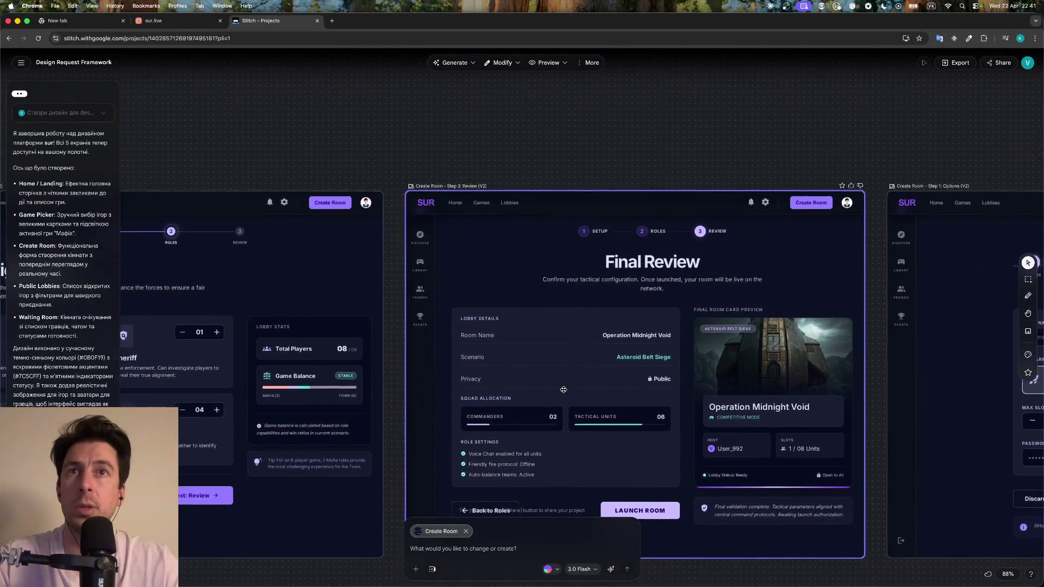
scroll(564, 390, "right", 2)
scroll(564, 389, "right", 3)
scroll(564, 390, "right", 1)
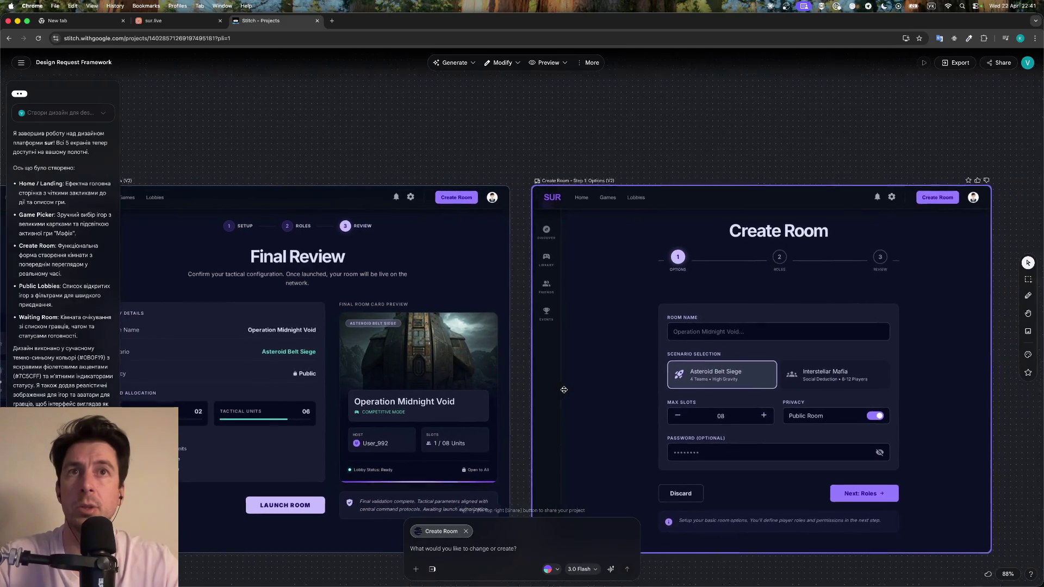
scroll(575, 389, "right", 2)
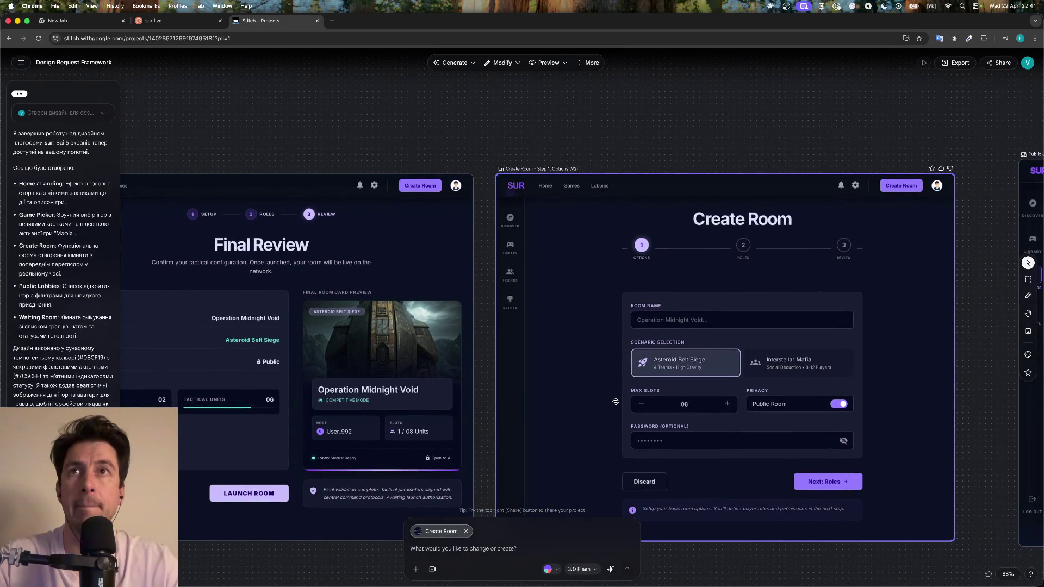
scroll(617, 402, "left", 4)
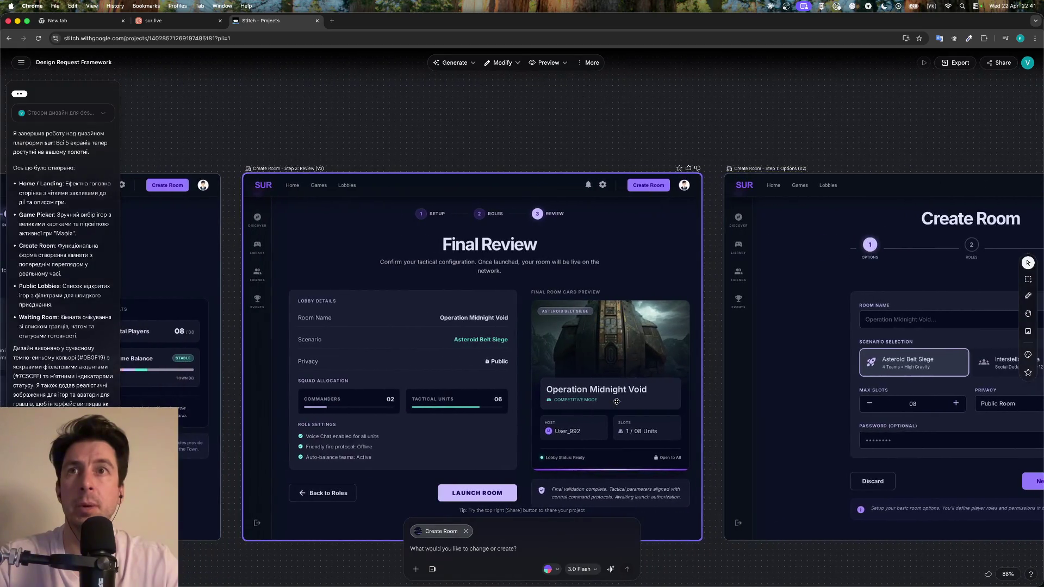
scroll(617, 401, "left", 5)
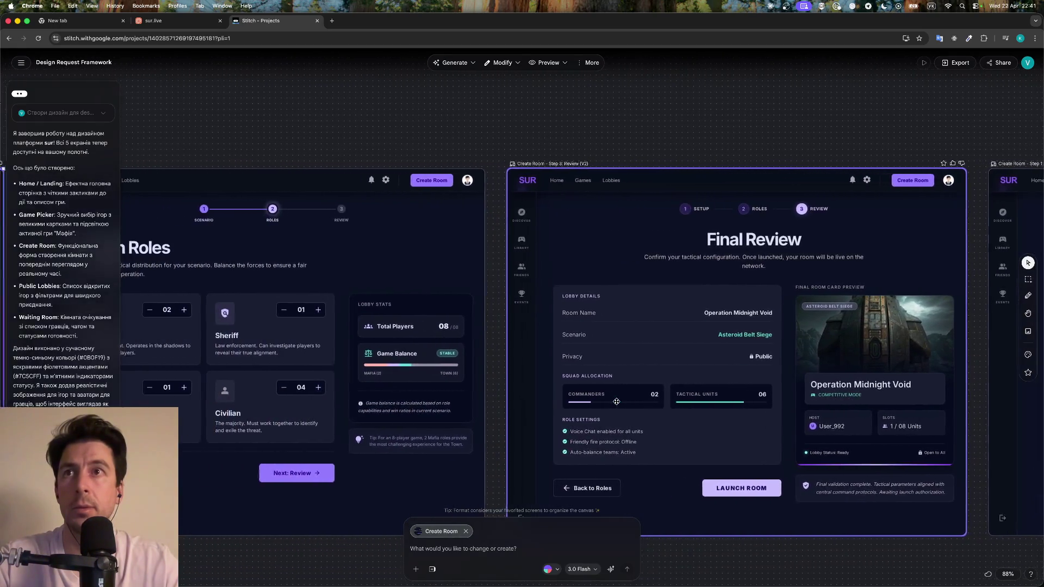
scroll(617, 402, "left", 3)
scroll(616, 402, "down", 3)
scroll(599, 403, "left", 5)
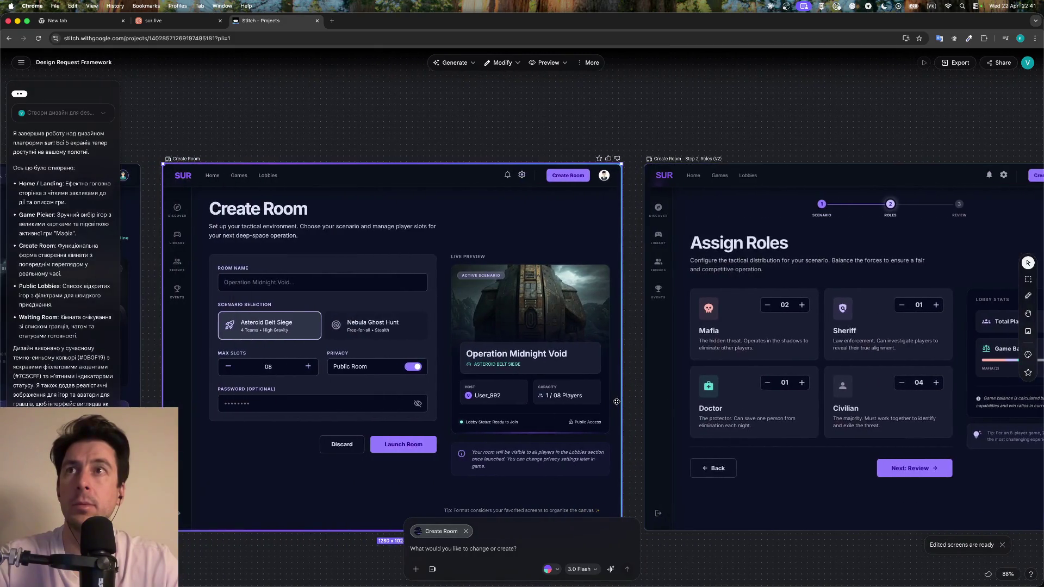
scroll(520, 340, "left", 5)
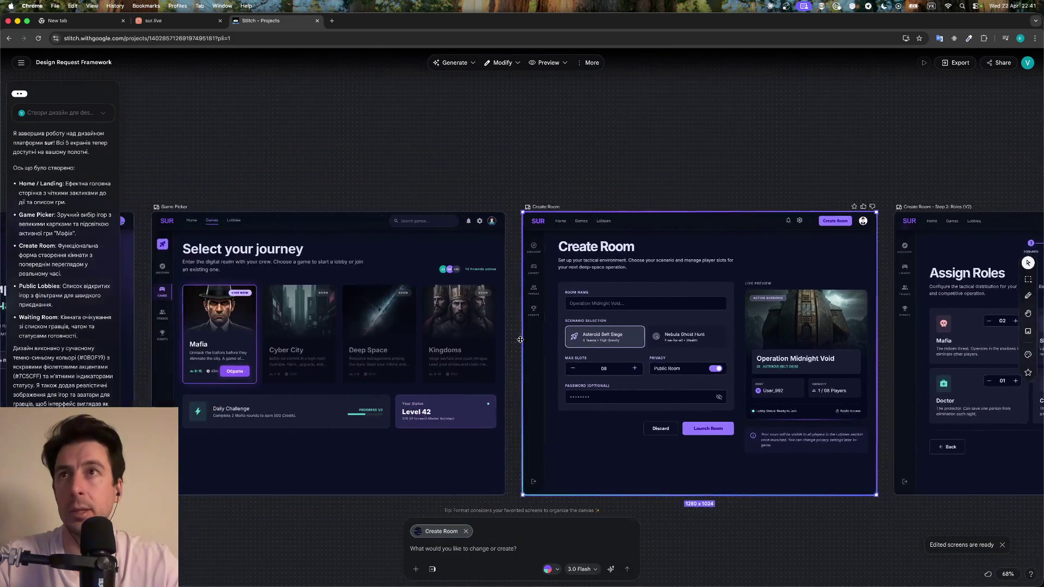
scroll(520, 339, "right", 7)
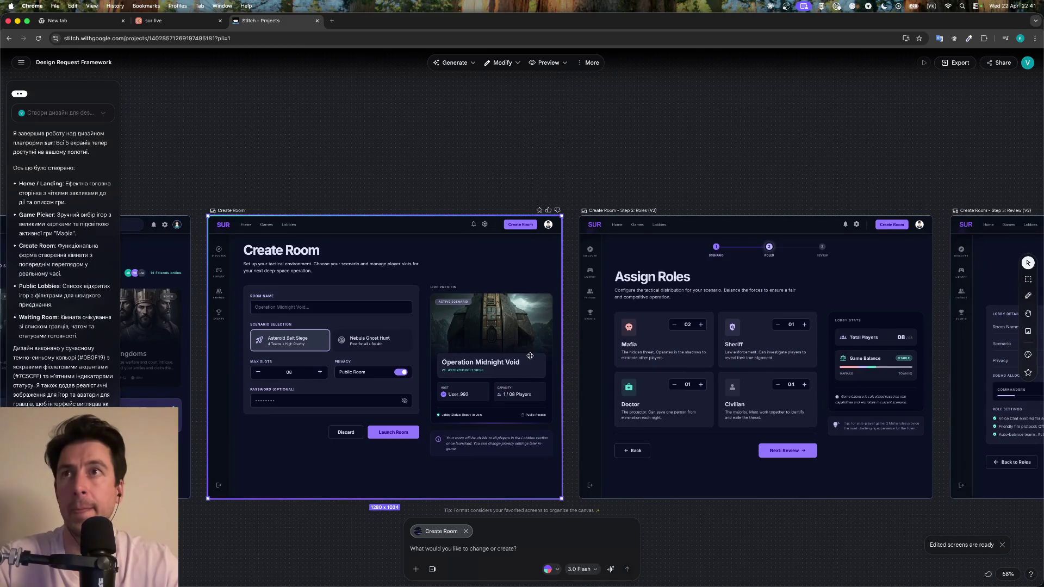
scroll(530, 356, "right", 5)
scroll(530, 355, "right", 2)
scroll(531, 356, "right", 3)
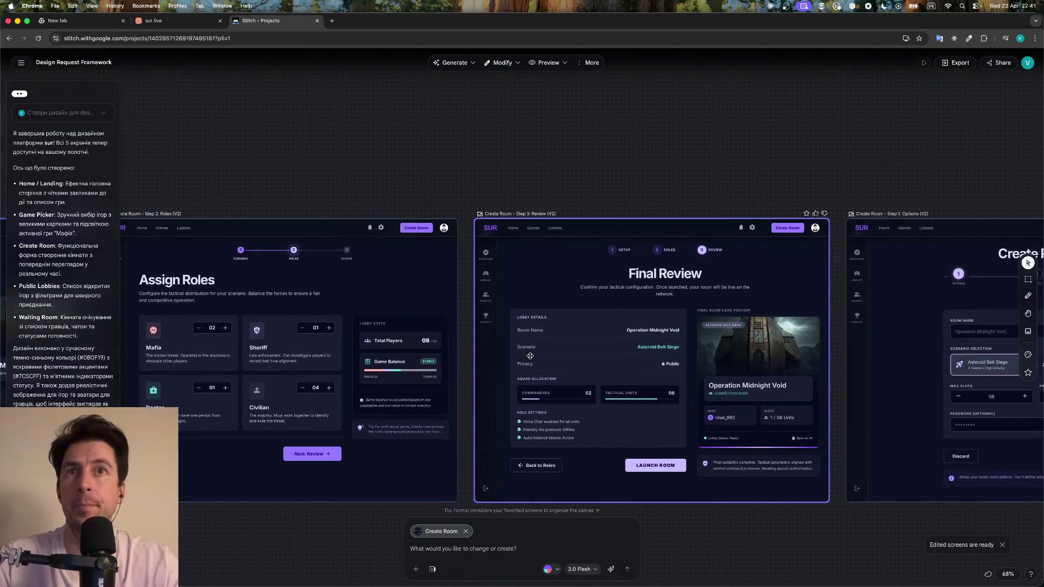
scroll(530, 356, "right", 5)
scroll(531, 356, "right", 1)
scroll(578, 340, "left", 7)
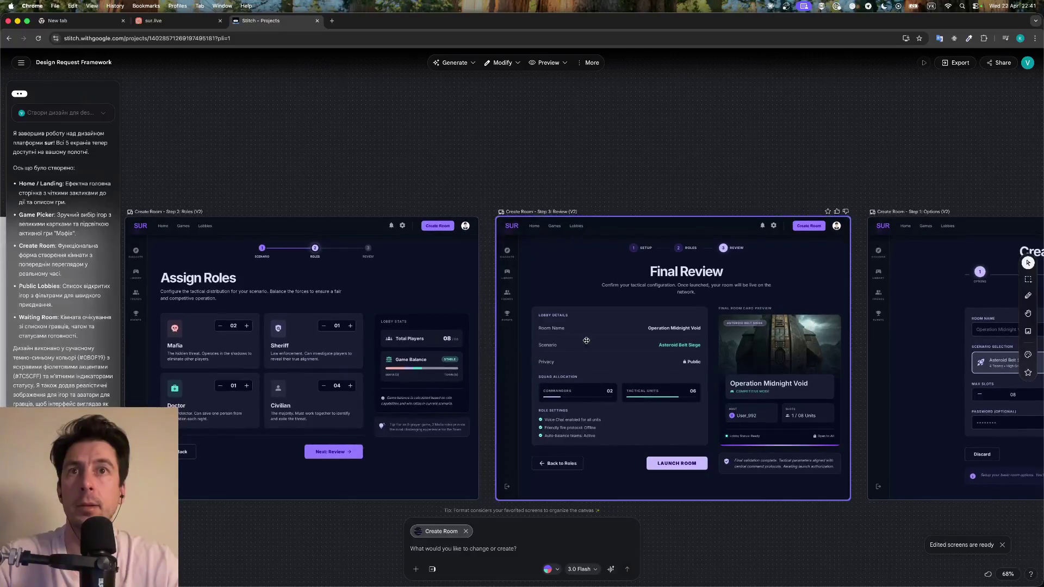
scroll(625, 343, "right", 5)
scroll(625, 342, "left", 5)
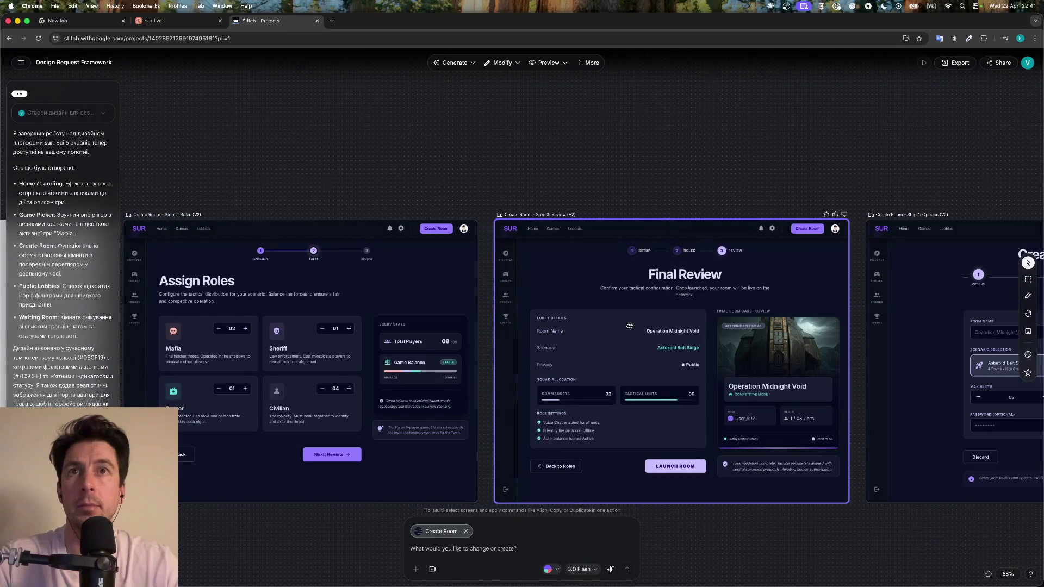
scroll(629, 326, "right", 5)
scroll(630, 326, "right", 3)
scroll(630, 326, "down", 5)
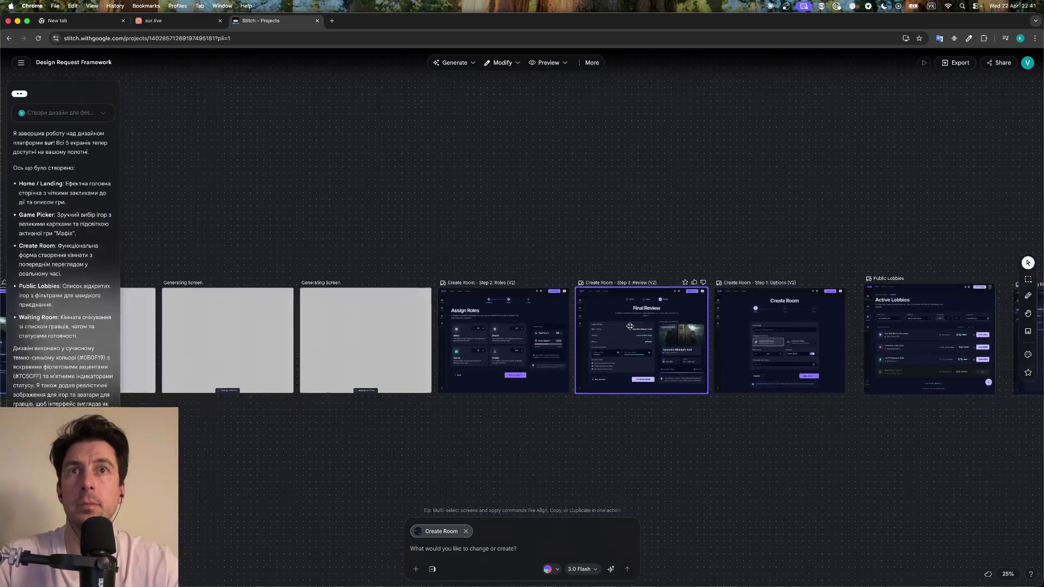
Delete the Assign Roles screen from the canvas
scroll(629, 327, "down", 3)
scroll(630, 326, "left", 10)
scroll(630, 326, "left", 1)
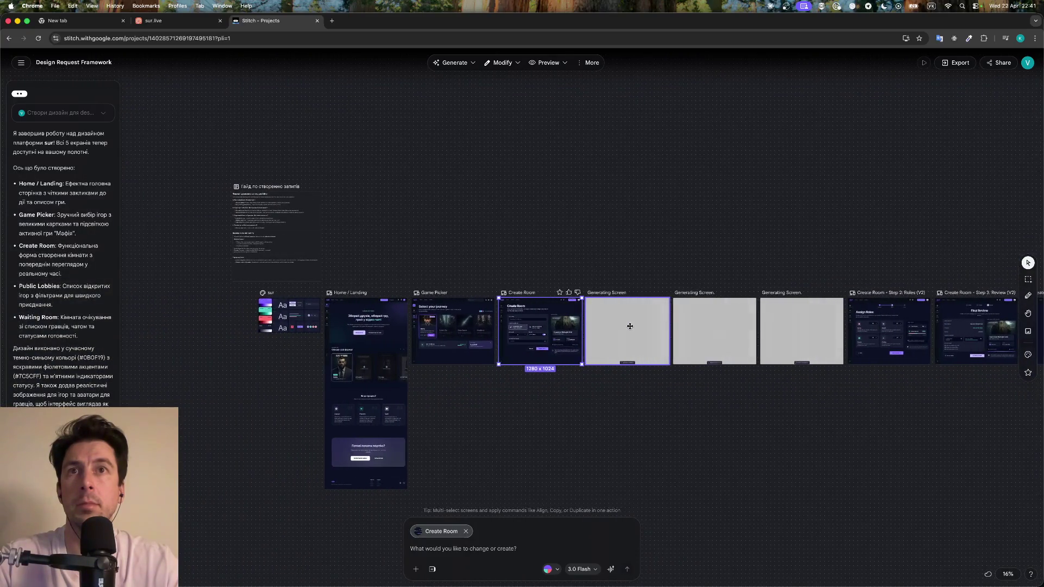
scroll(630, 327, "up", 3)
scroll(630, 324, "up", 3)
scroll(625, 304, "up", 2)
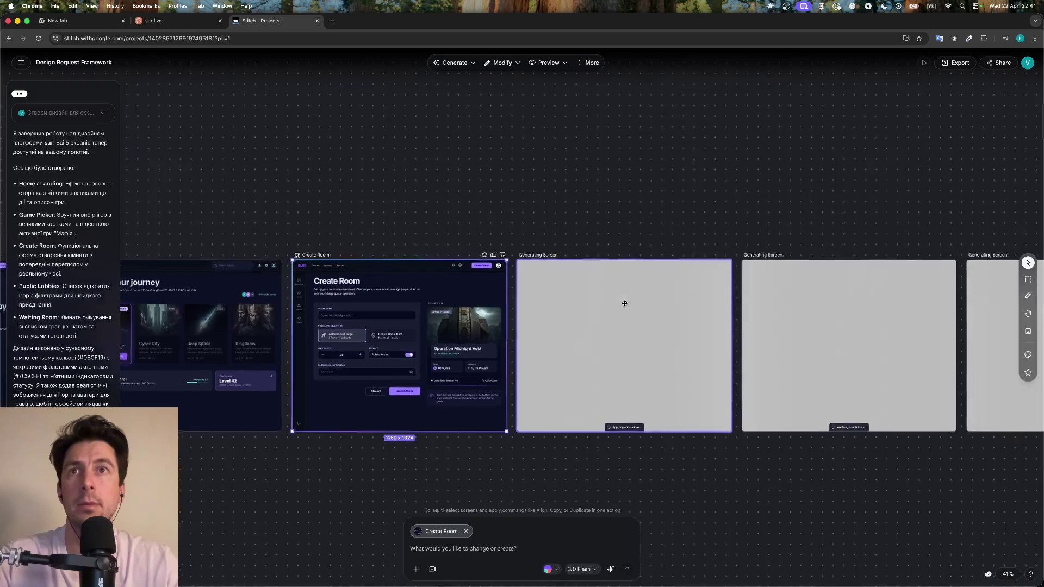
scroll(630, 311, "right", 2)
scroll(630, 311, "down", 1)
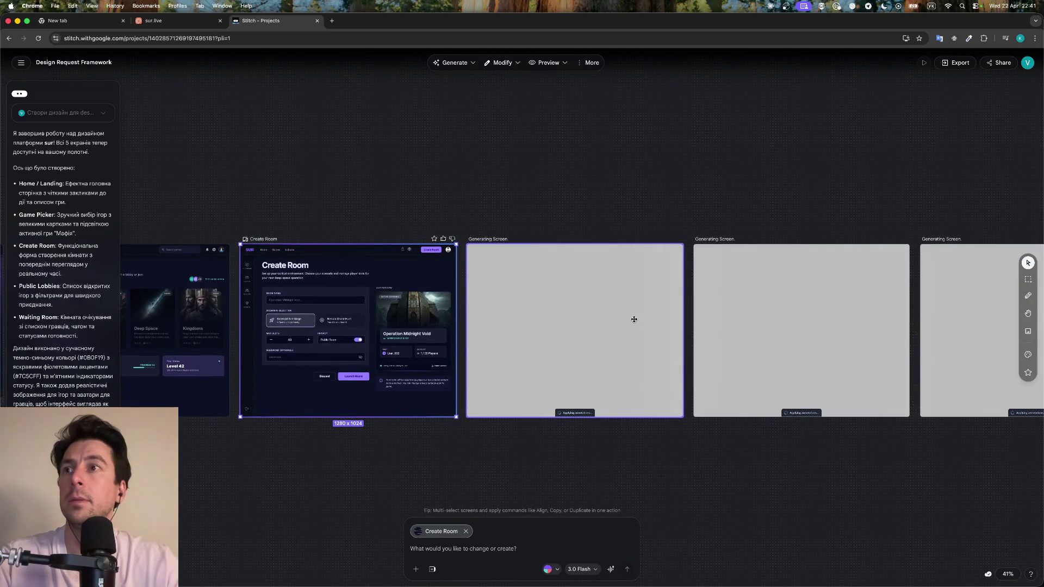
scroll(635, 319, "right", 10)
scroll(634, 319, "right", 4)
scroll(653, 324, "right", 3)
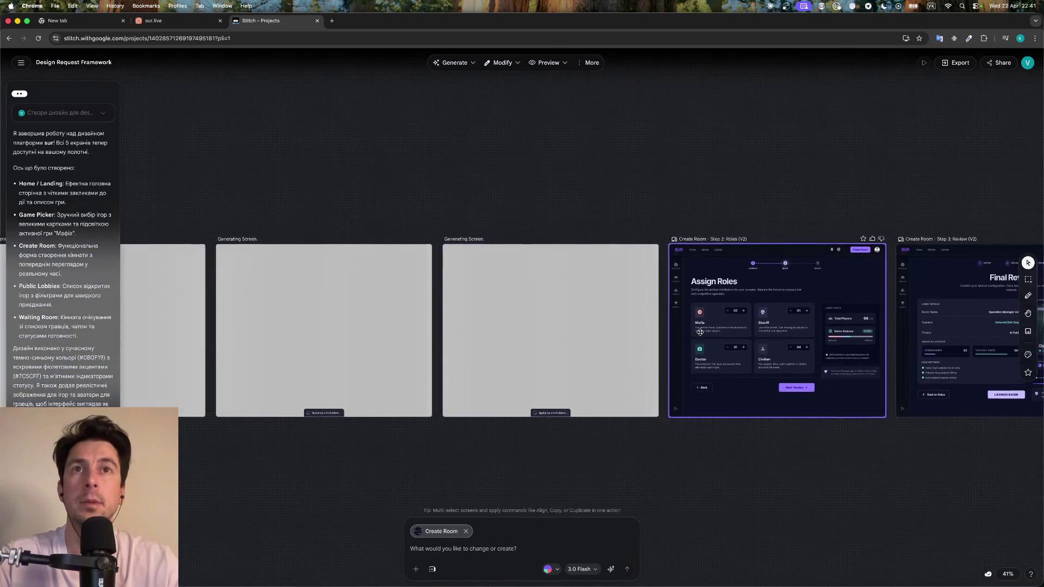
scroll(700, 332, "right", 3)
scroll(701, 327, "up", 3)
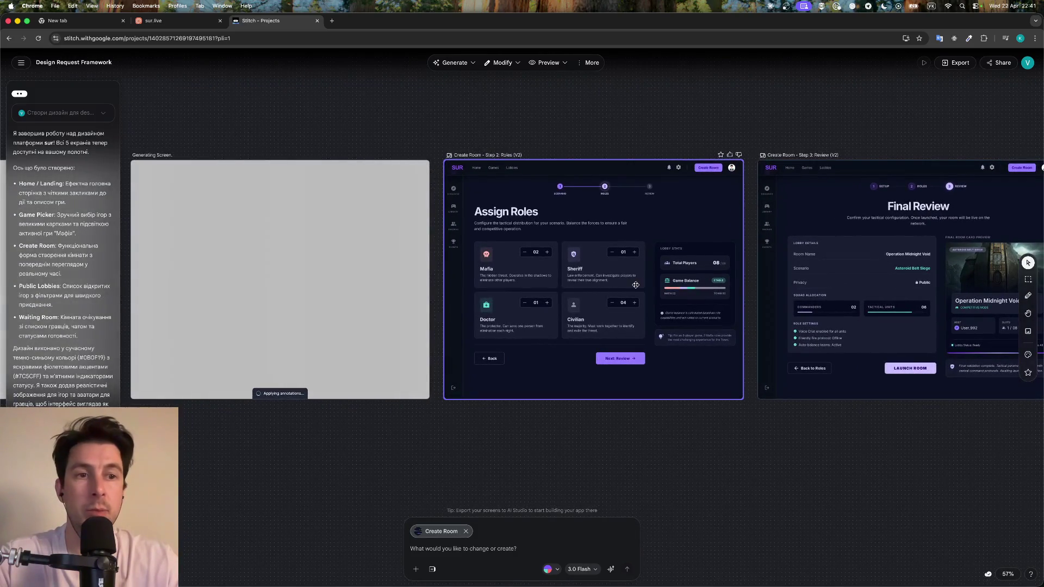
left_click(700, 341)
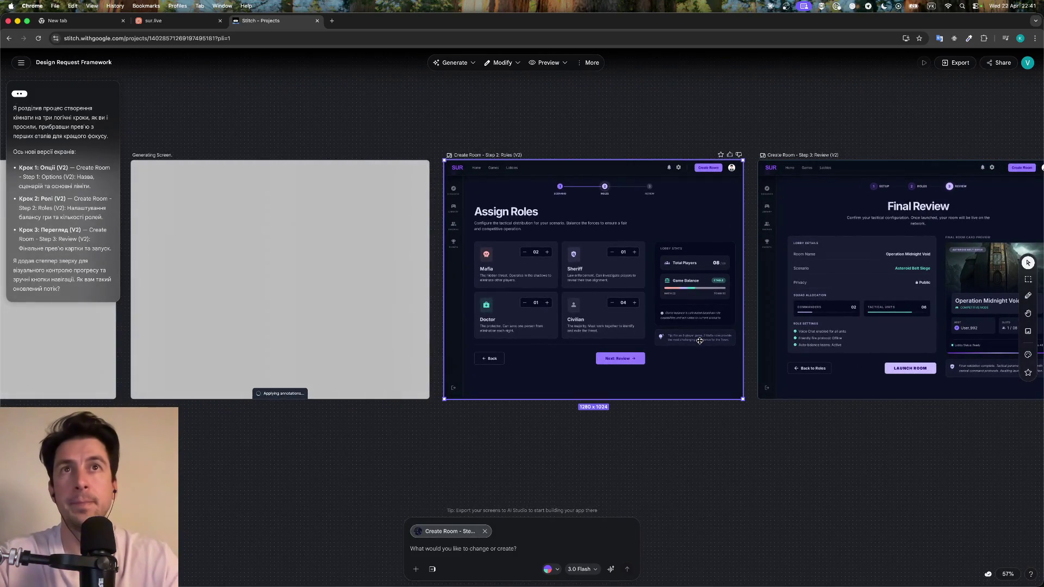
key("Delete")
Delete the Final Review screen as well
scroll(866, 413, "up", 3)
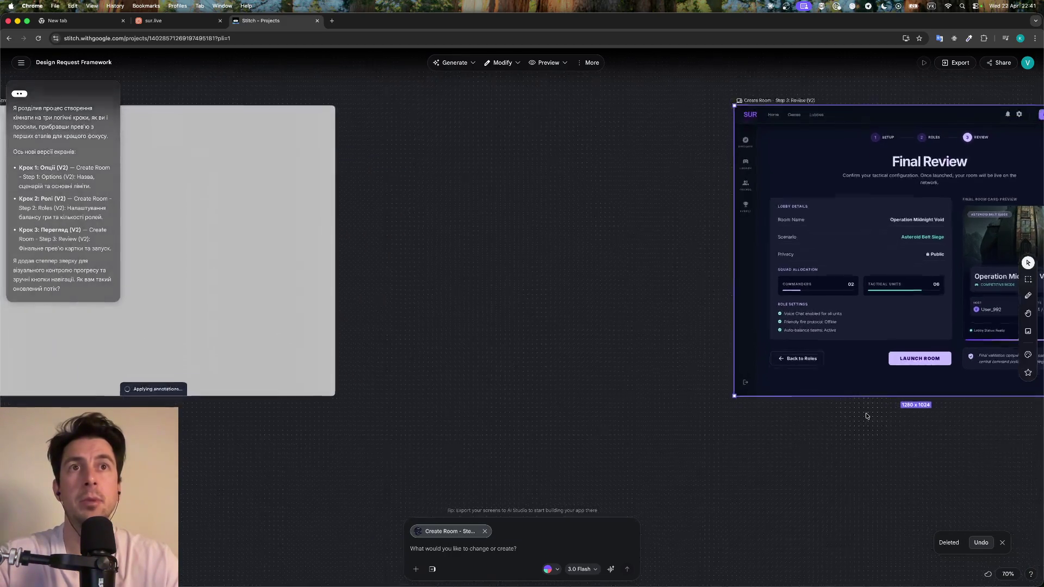
scroll(866, 413, "right", 5)
scroll(865, 413, "up", 1)
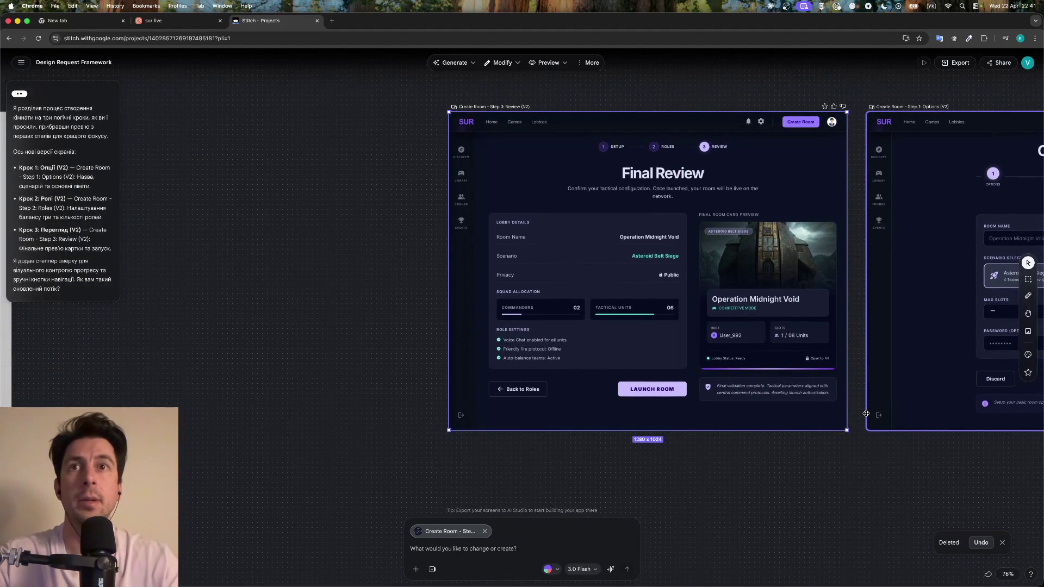
key("Delete")
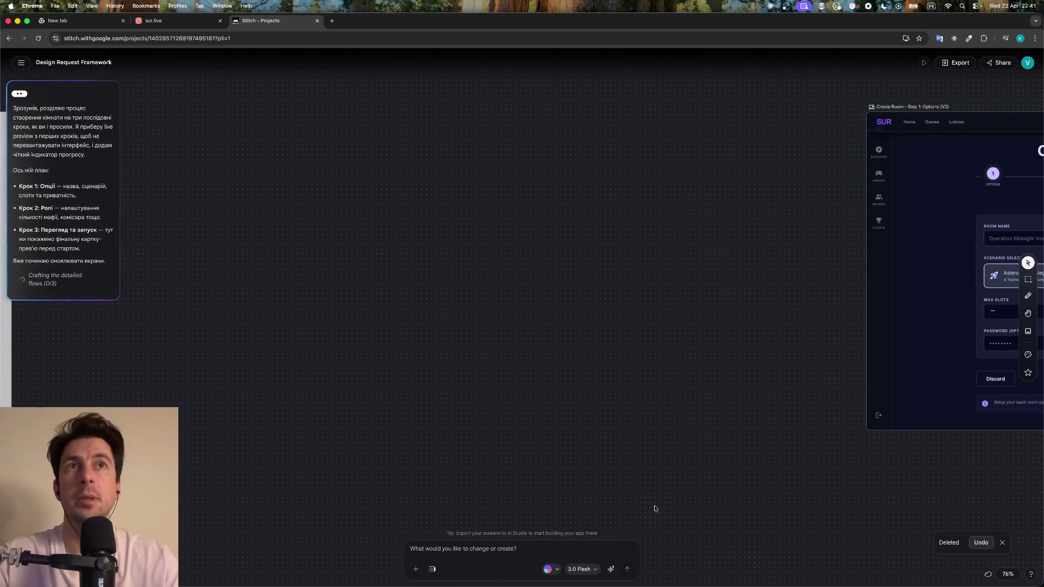
Select the Create Room – Step 1: Options (V2) screen
scroll(655, 508, "right", 5)
scroll(655, 508, "right", 5)
left_click(626, 431)
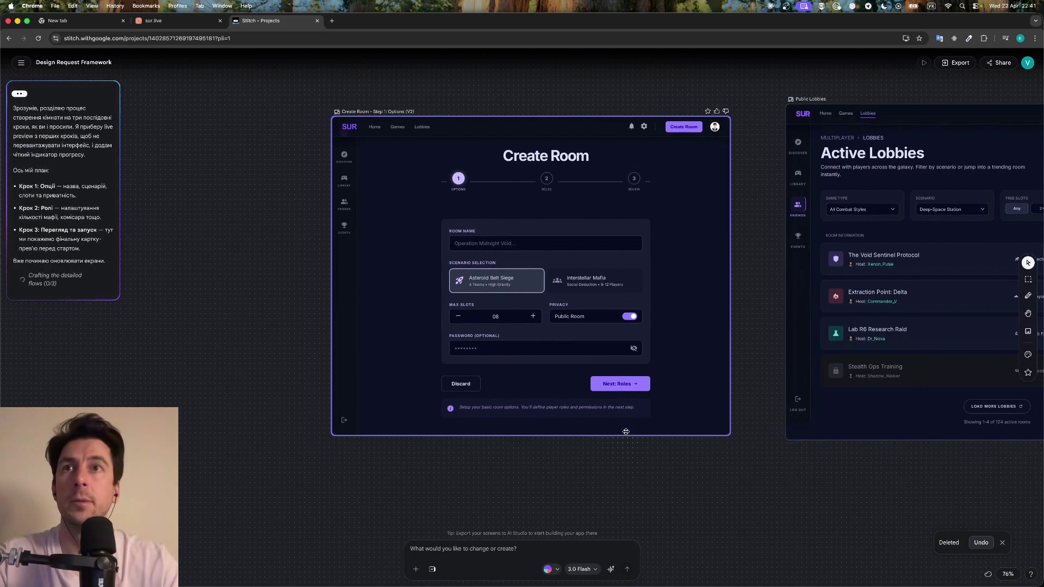
left_click(589, 243)
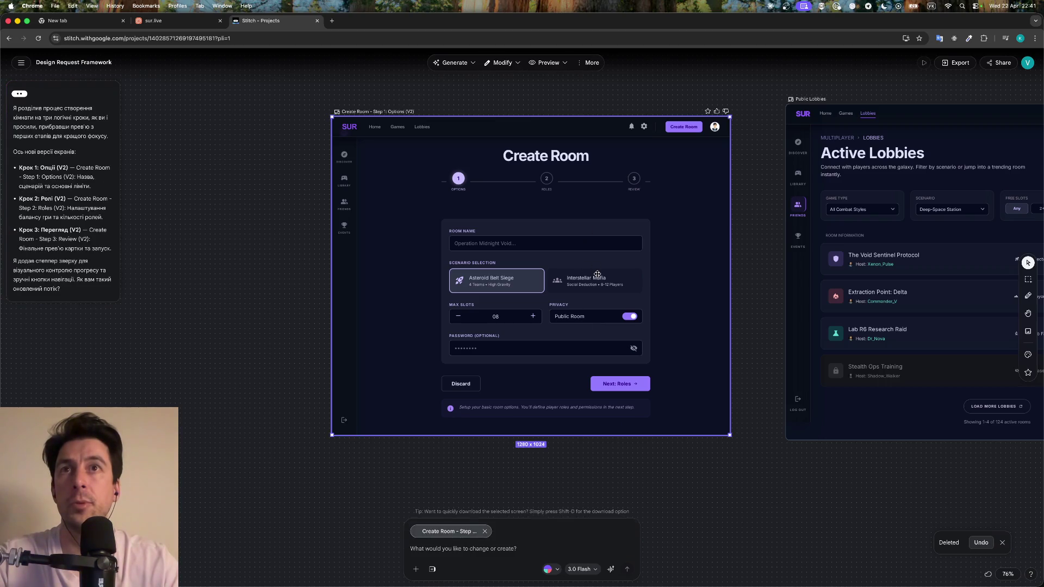
scroll(597, 274, "right", 2)
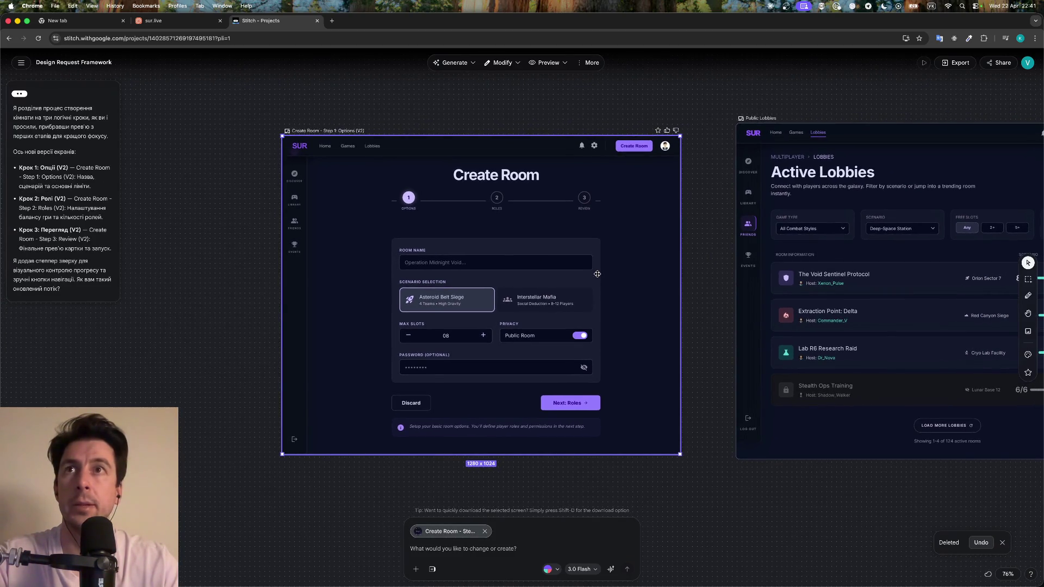
scroll(597, 274, "right", 5)
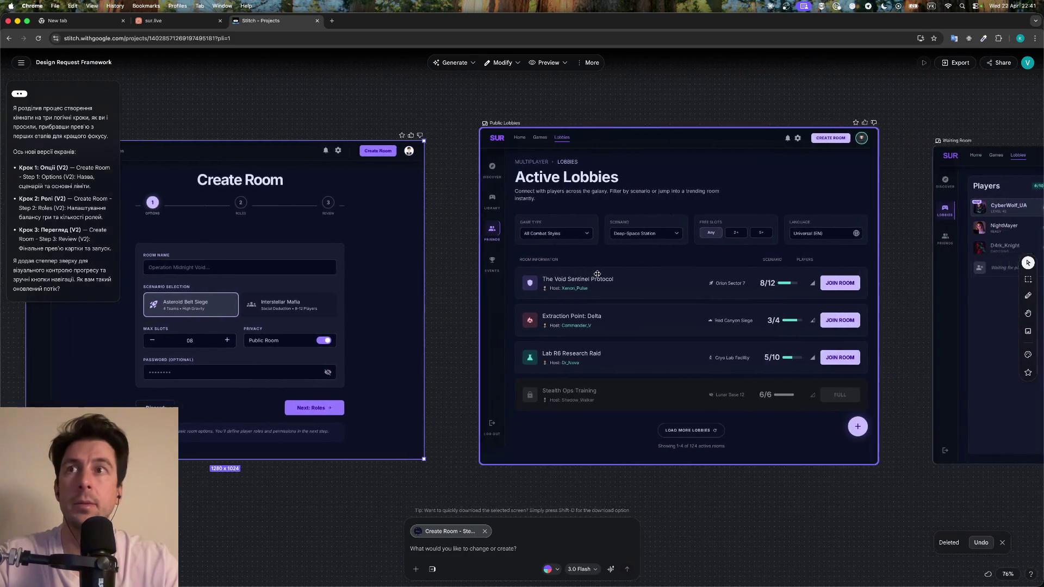
scroll(474, 288, "left", 6)
scroll(474, 288, "up", 5)
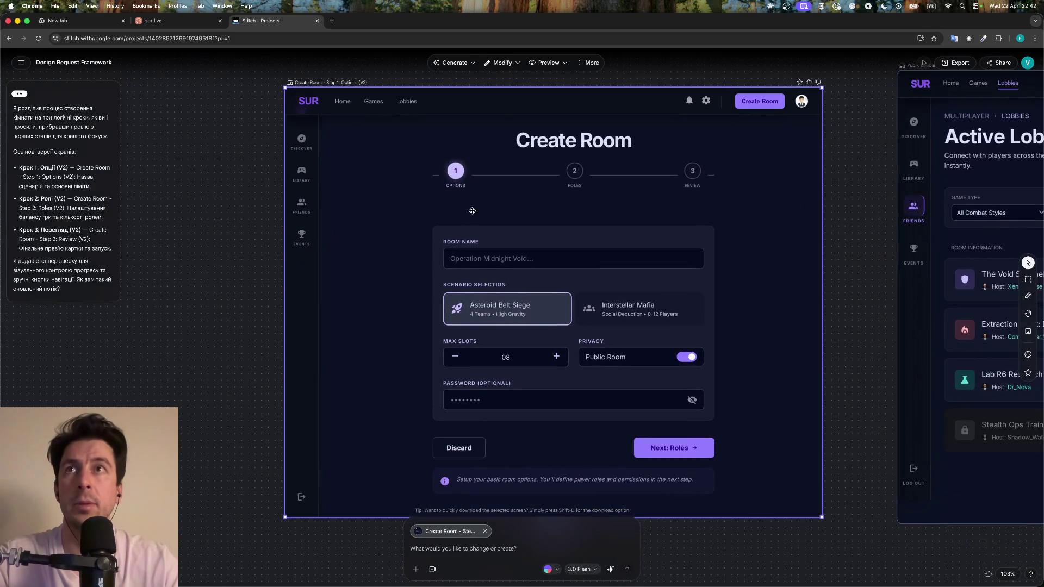
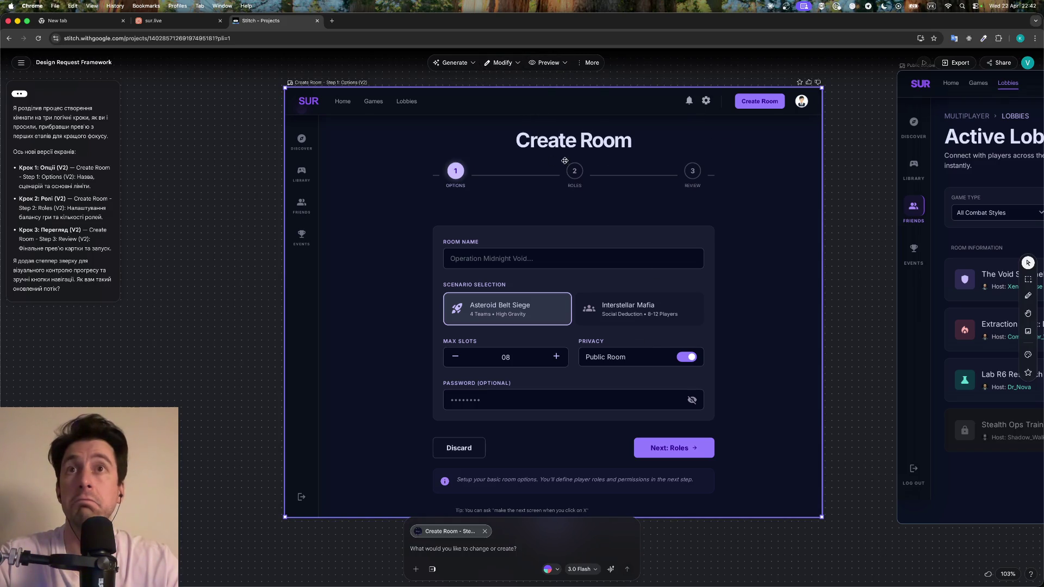
Zoom out and pan across the canvas to locate the Create Room screens
scroll(690, 387, "right", 10)
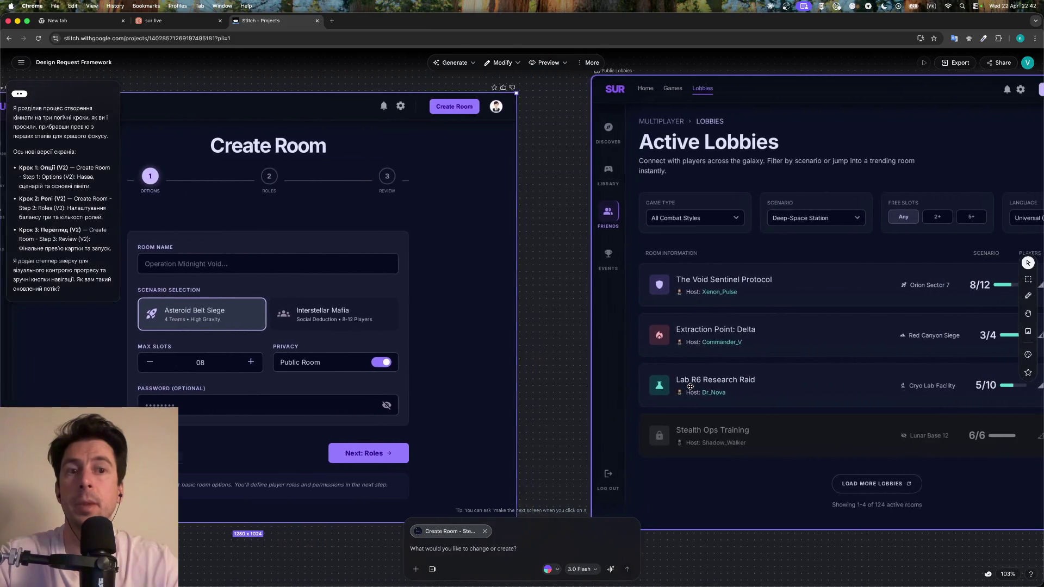
scroll(690, 387, "right", 1)
scroll(690, 386, "left", 8)
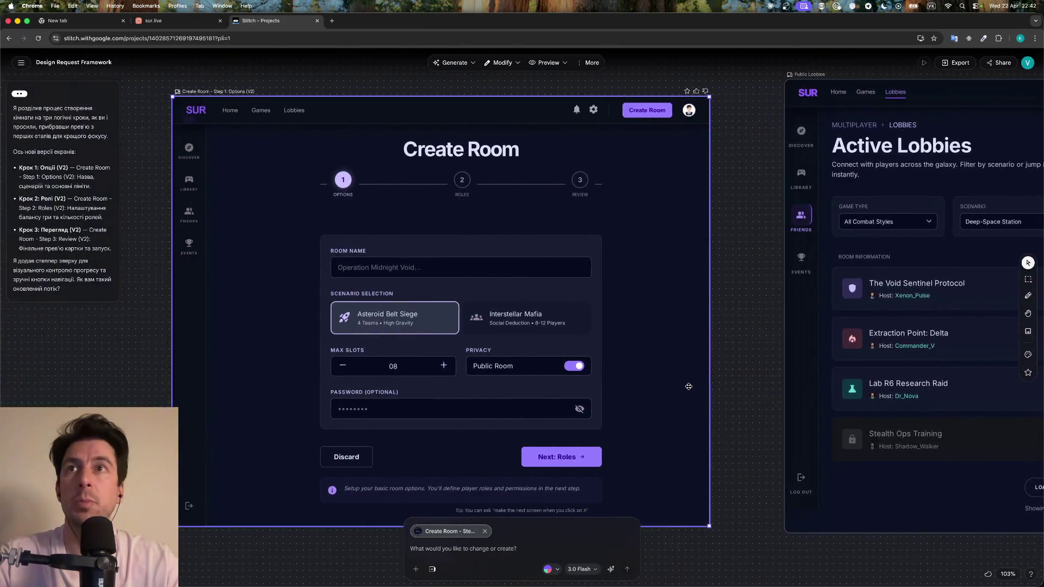
scroll(689, 387, "right", 7)
scroll(688, 387, "right", 3)
scroll(689, 387, "right", 1)
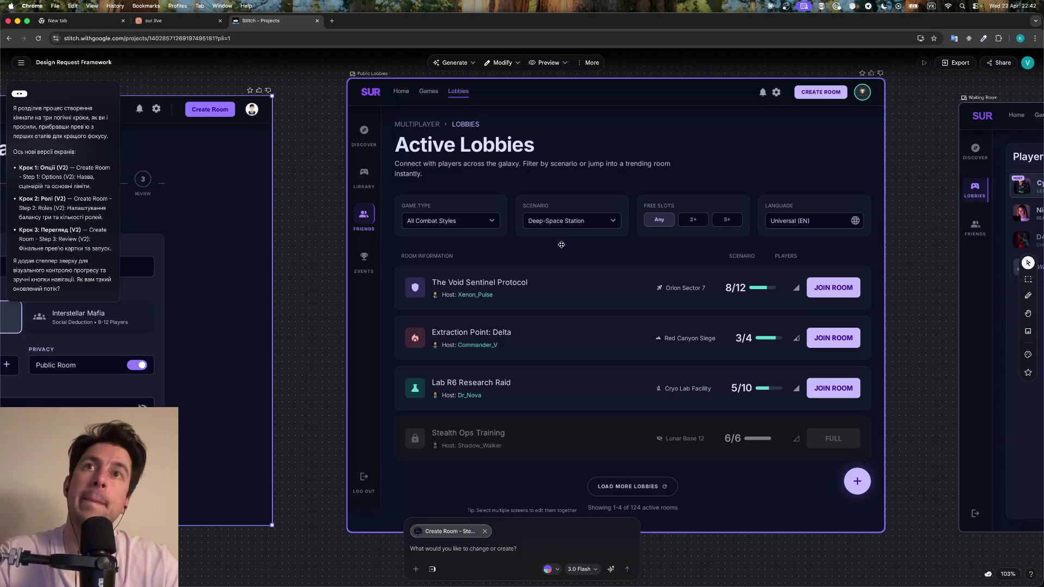
scroll(562, 245, "down", 2)
scroll(562, 245, "down", 2)
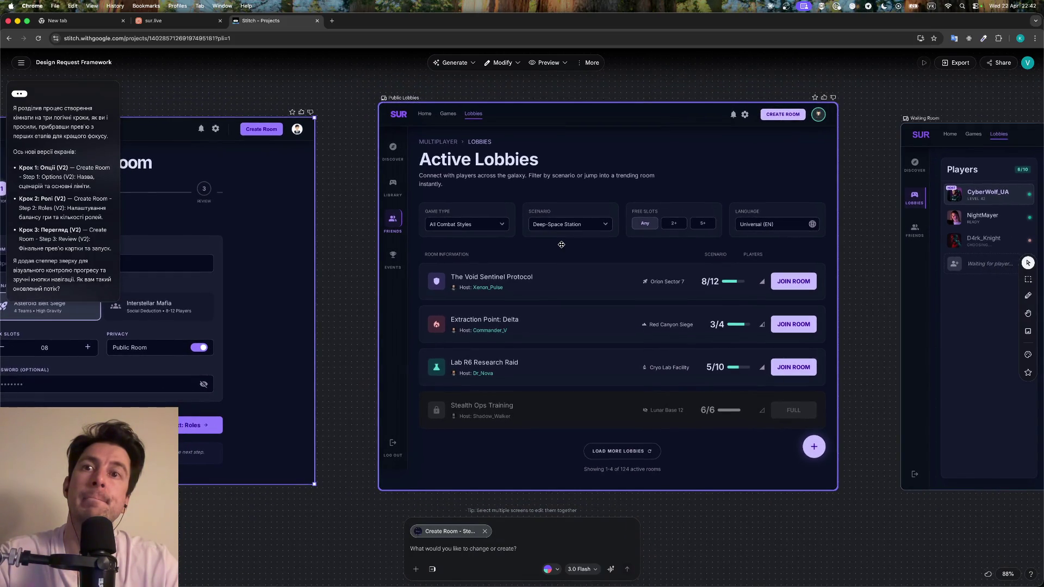
scroll(561, 245, "right", 3)
scroll(561, 244, "right", 3)
scroll(561, 245, "right", 3)
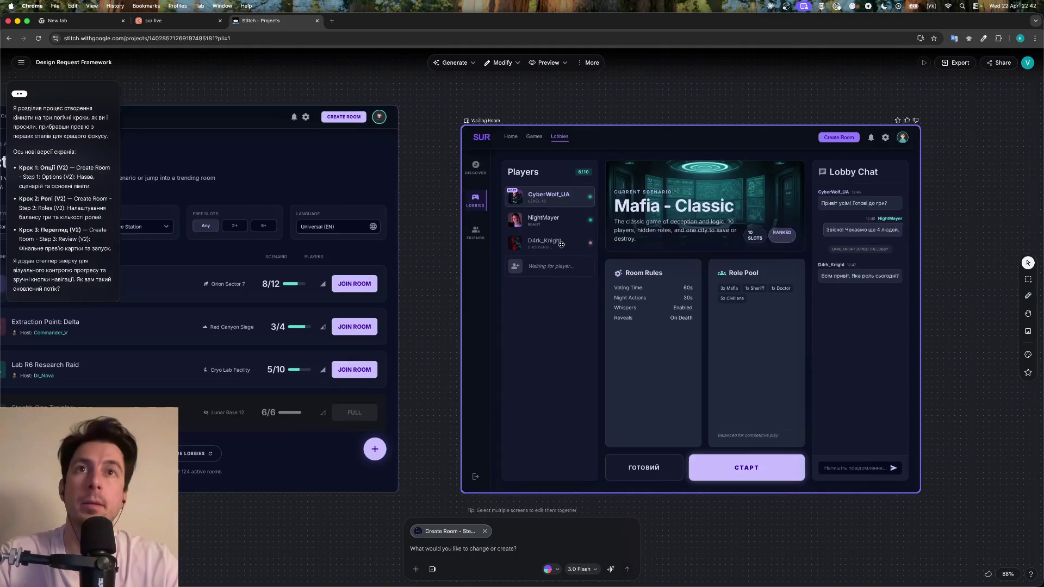
scroll(561, 245, "right", 3)
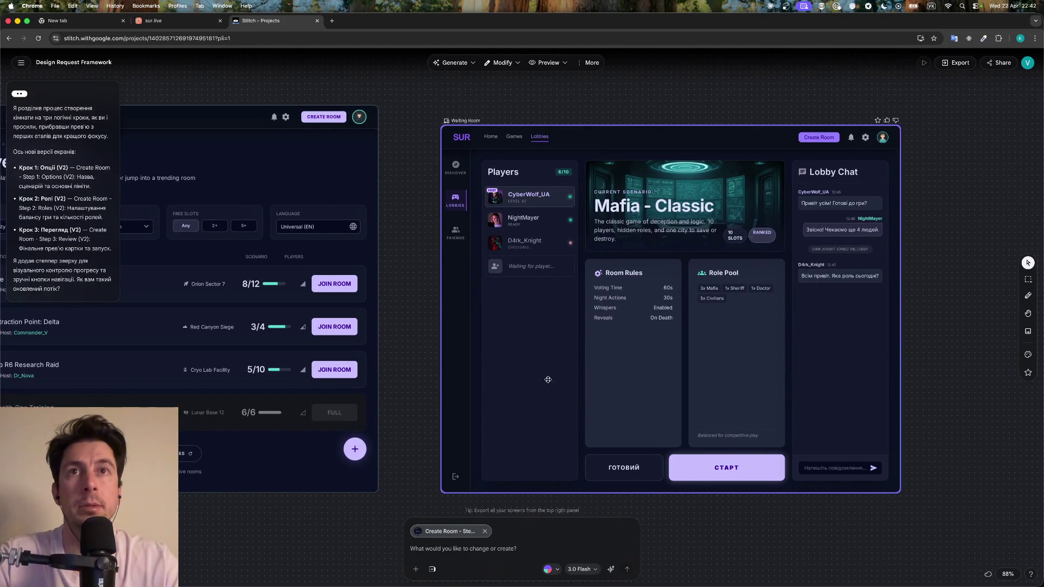
scroll(542, 291, "up", 3)
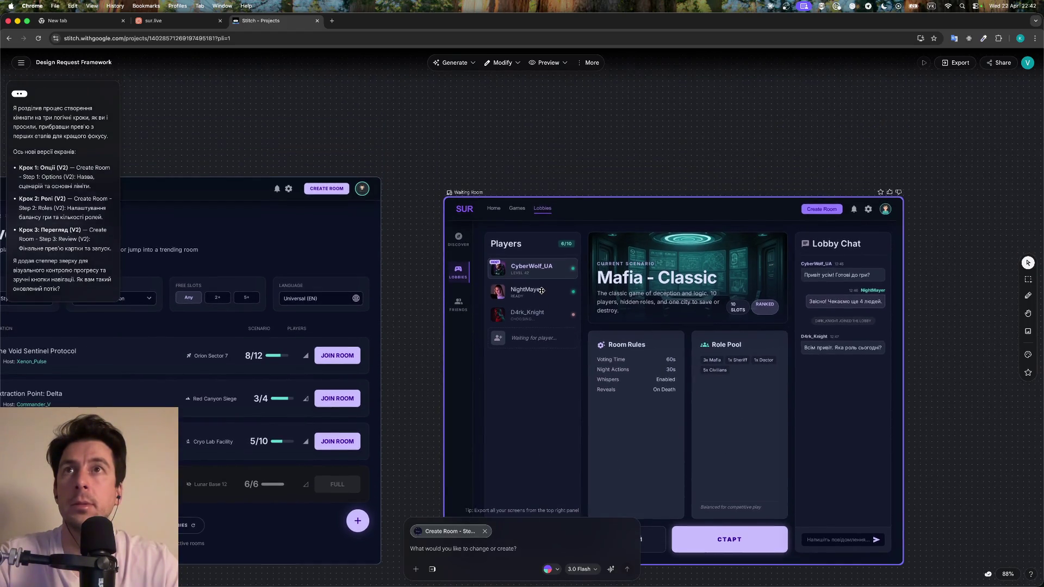
scroll(541, 290, "up", 1)
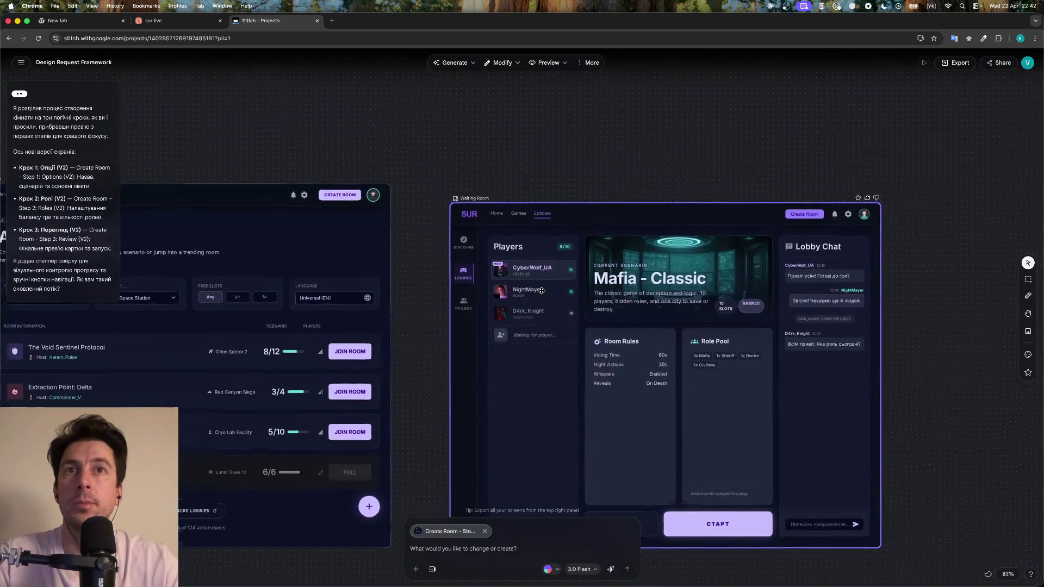
scroll(541, 290, "up", 1)
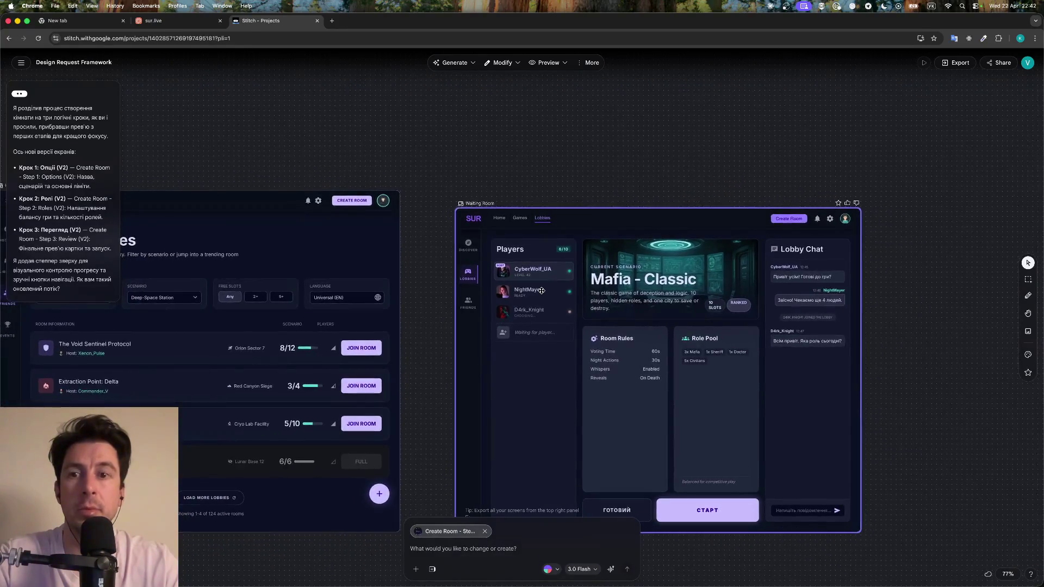
scroll(542, 290, "down", 2)
scroll(524, 294, "left", 10)
scroll(524, 294, "left", 2)
scroll(524, 294, "left", 15)
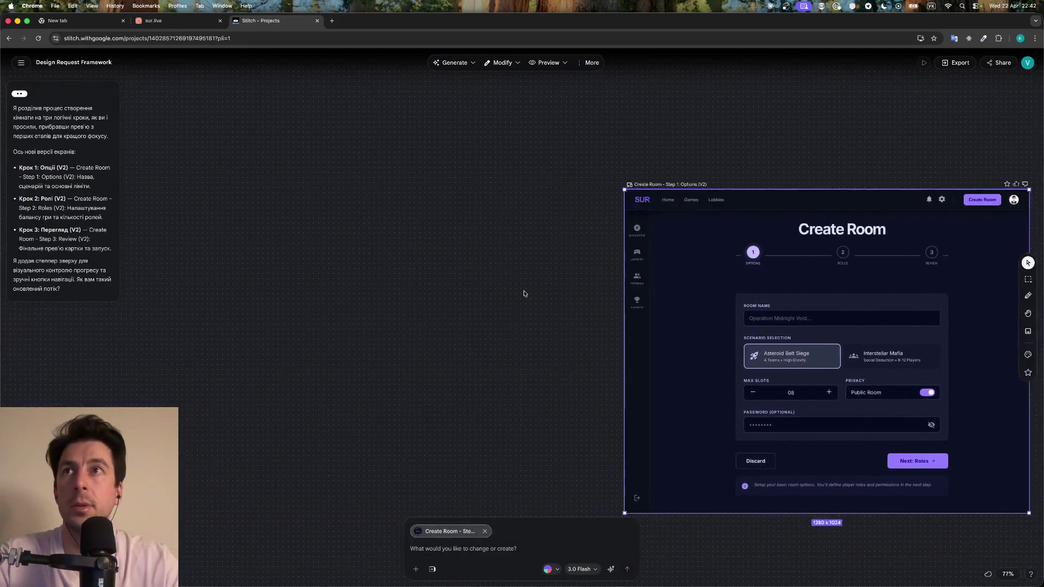
scroll(524, 293, "down", 2)
scroll(523, 294, "down", 2)
scroll(524, 293, "right", 10)
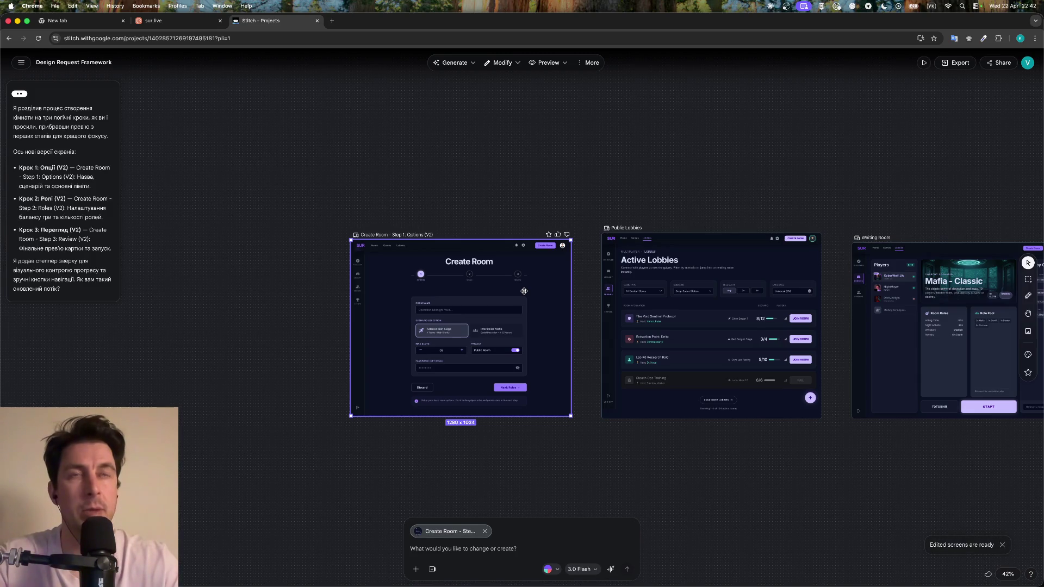
scroll(524, 291, "right", 10)
scroll(524, 291, "left", 5)
scroll(523, 291, "left", 20)
scroll(524, 291, "right", 13)
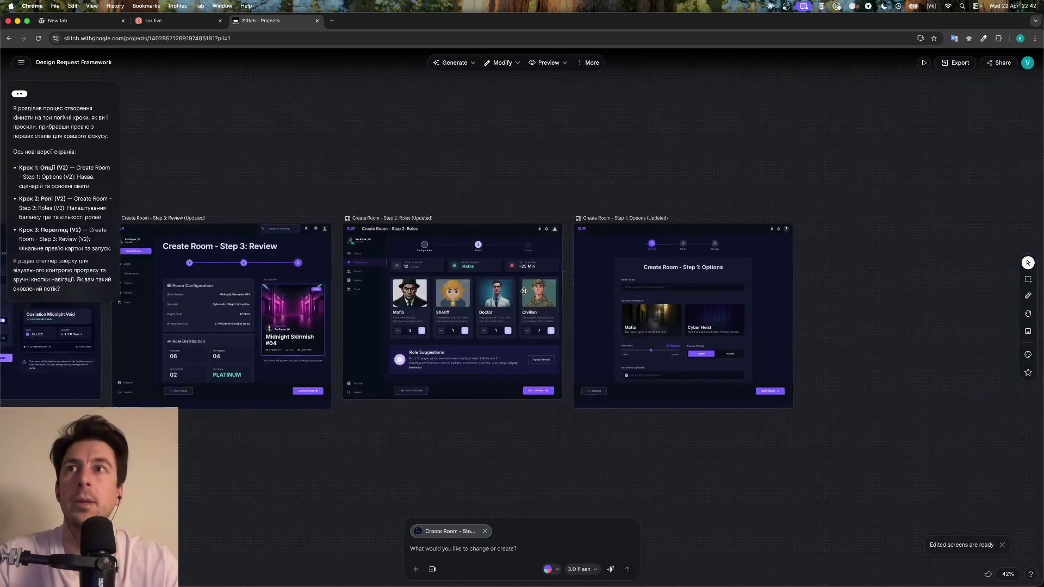
scroll(523, 291, "left", 8)
scroll(523, 291, "left", 9)
scroll(524, 291, "left", 2)
scroll(523, 291, "down", 5)
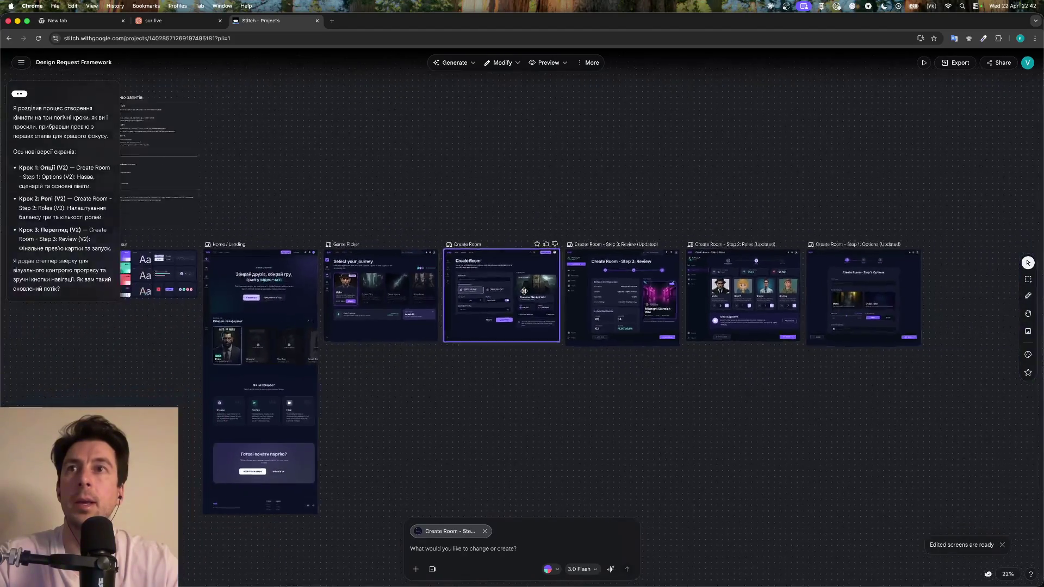
scroll(523, 291, "down", 5)
scroll(524, 291, "down", 3)
scroll(524, 291, "up", 10)
scroll(523, 290, "up", 3)
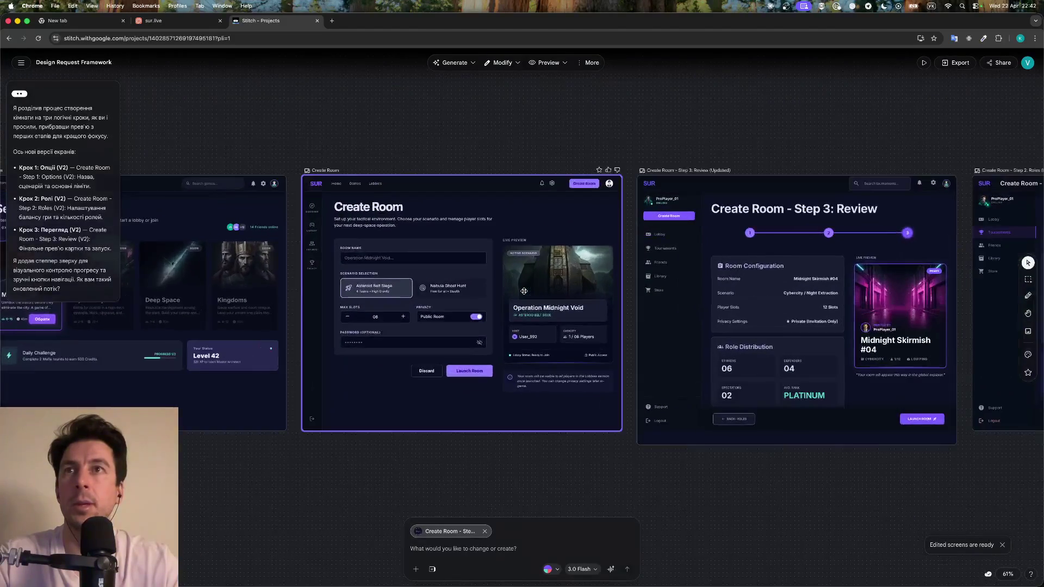
scroll(524, 291, "right", 2)
scroll(524, 291, "right", 5)
scroll(524, 291, "right", 3)
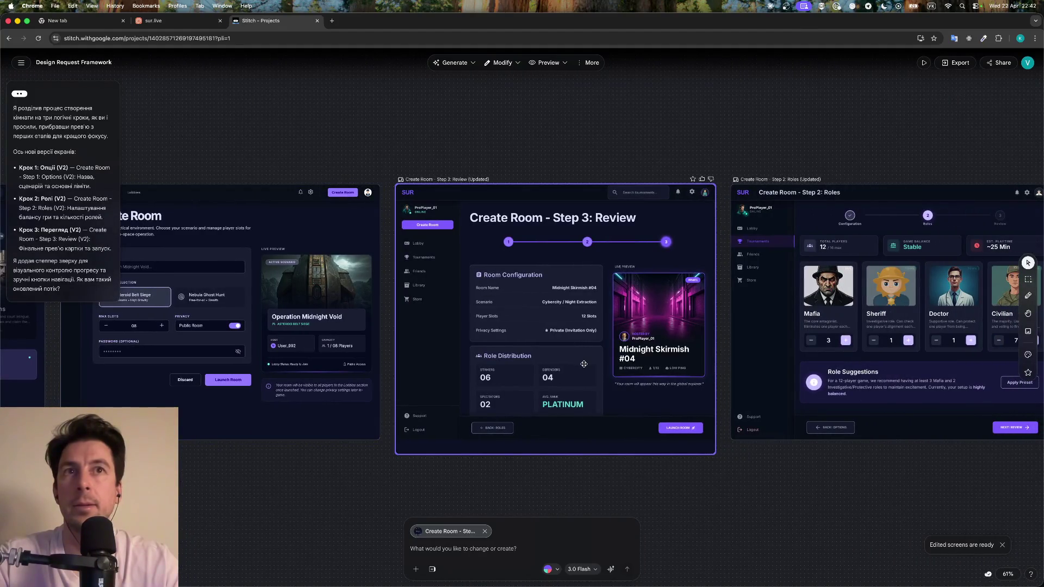
scroll(584, 363, "right", 4)
scroll(626, 343, "right", 5)
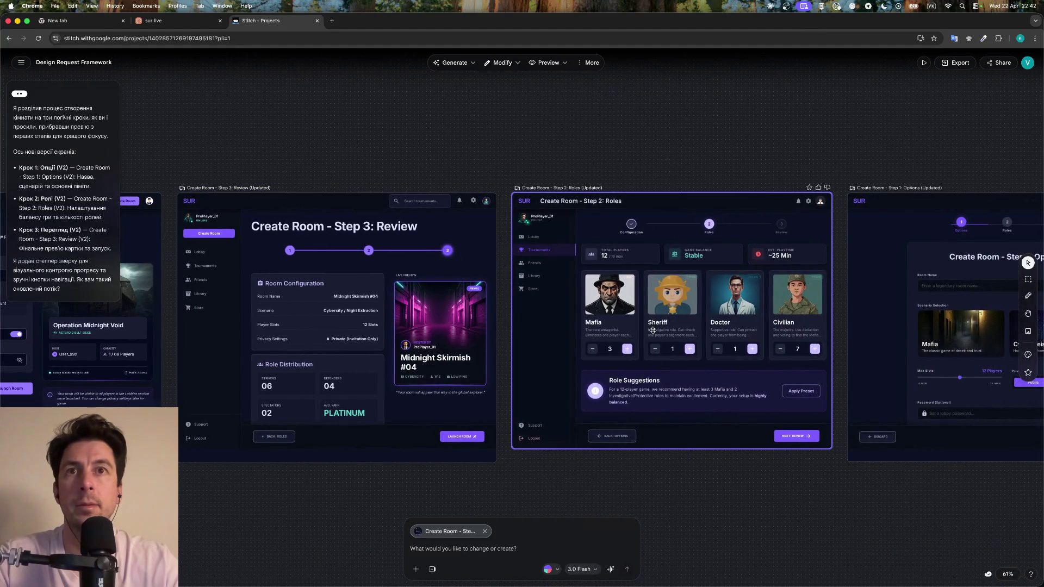
left_click(652, 330)
scroll(699, 452, "right", 4)
scroll(699, 453, "right", 5)
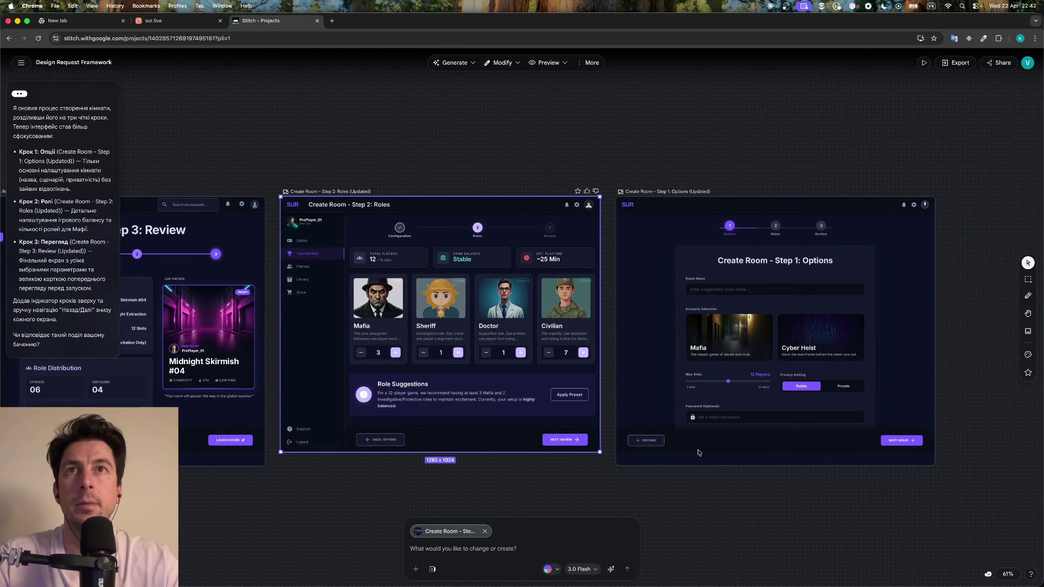
Drag Step 1 Options (V2), Public Lobbies and Waiting Room into a new lower row
scroll(699, 453, "down", 5)
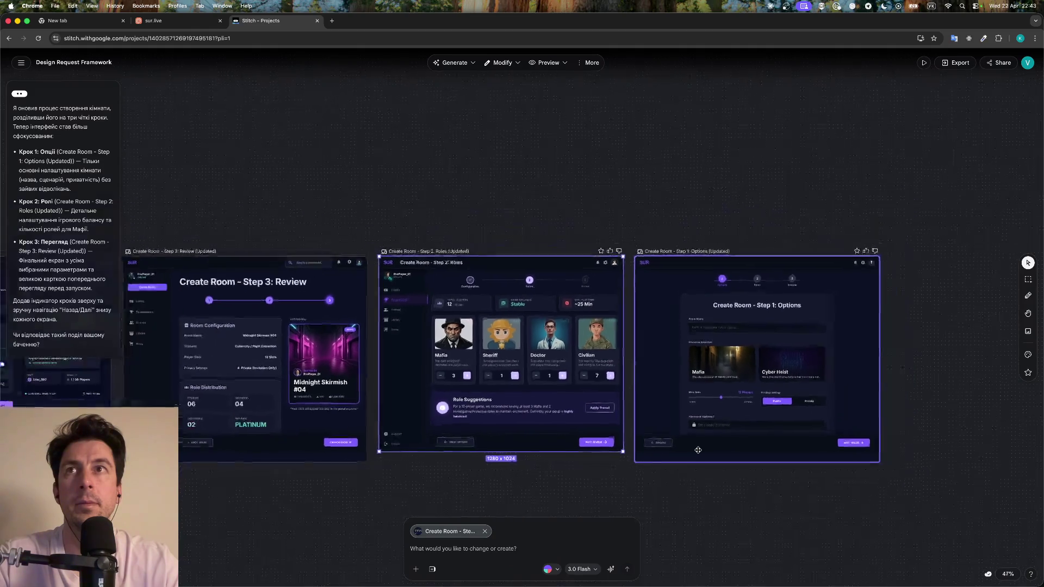
scroll(699, 450, "down", 3)
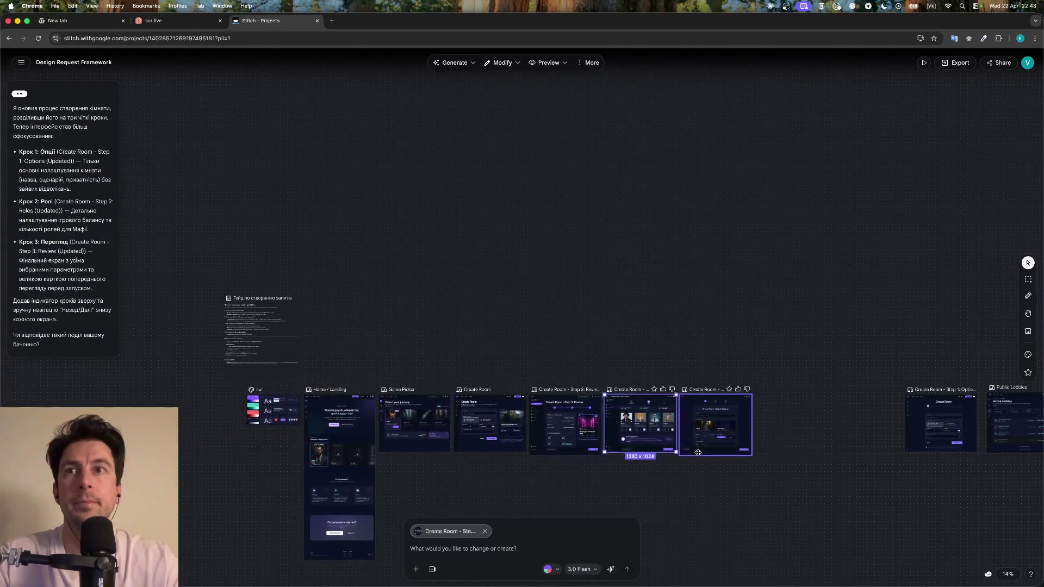
scroll(698, 452, "right", 8)
scroll(738, 359, "down", 2)
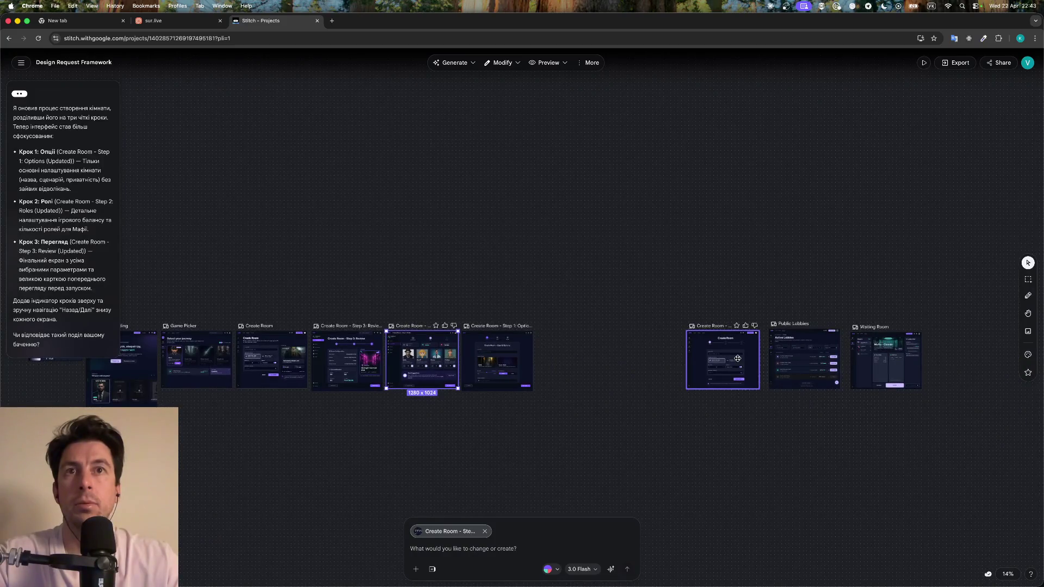
left_click_drag(738, 359, 242, 449)
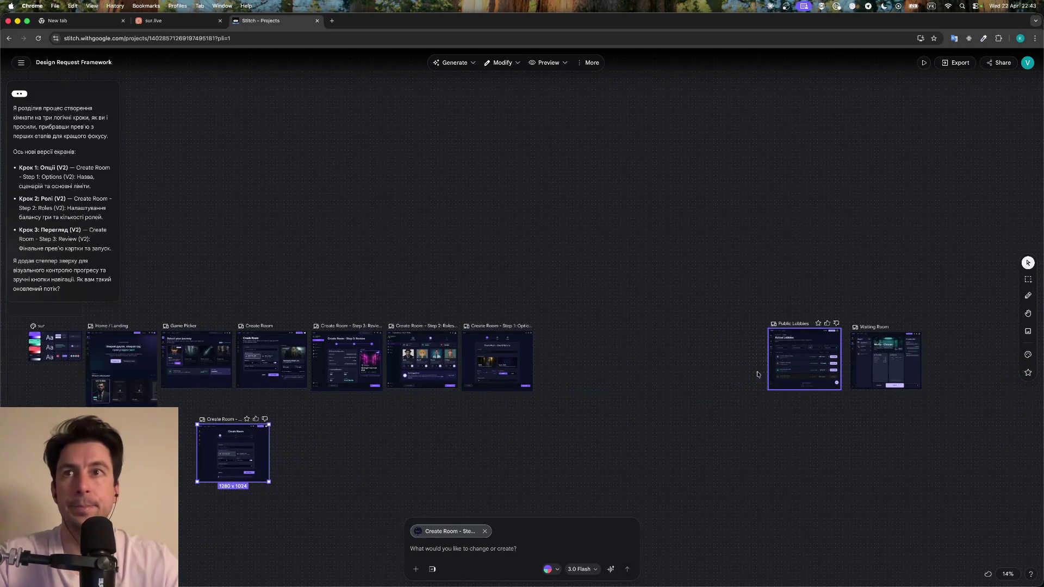
left_click_drag(775, 364, 300, 450)
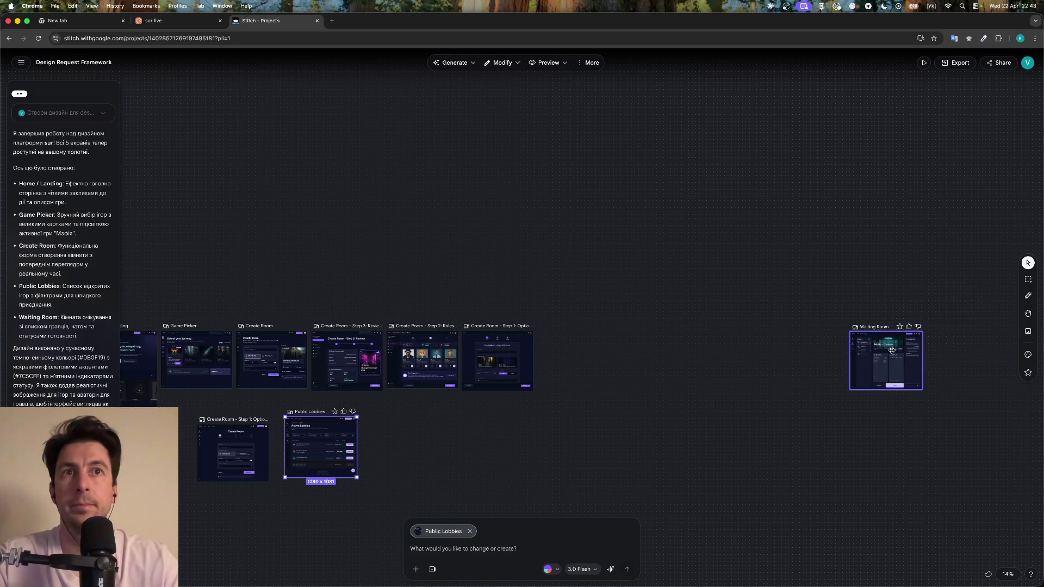
left_click_drag(892, 350, 426, 427)
scroll(426, 426, "left", 4)
scroll(426, 426, "down", 1)
scroll(426, 427, "up", 2)
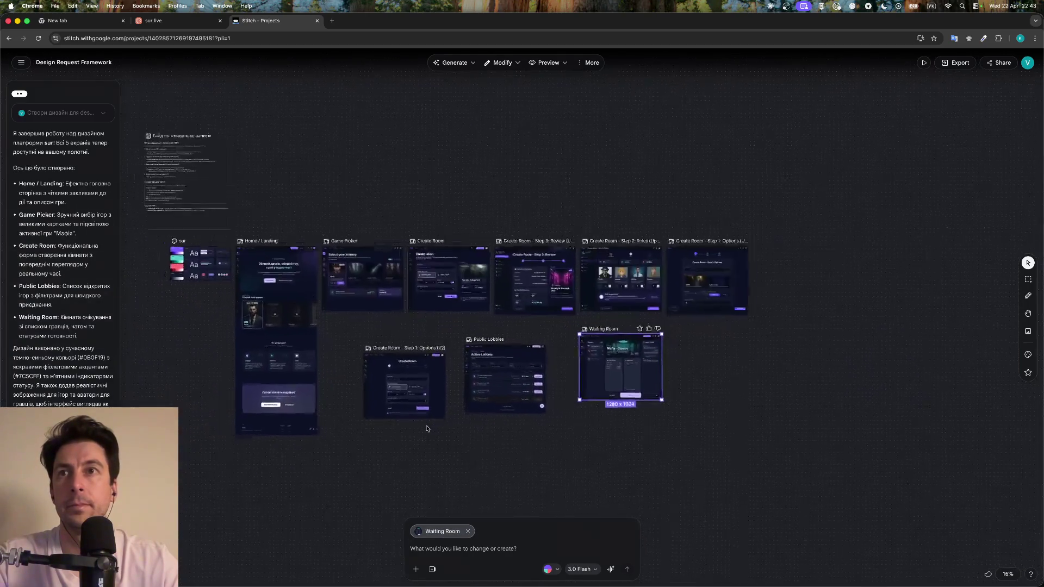
scroll(427, 426, "up", 3)
scroll(426, 428, "up", 3)
scroll(427, 429, "up", 2)
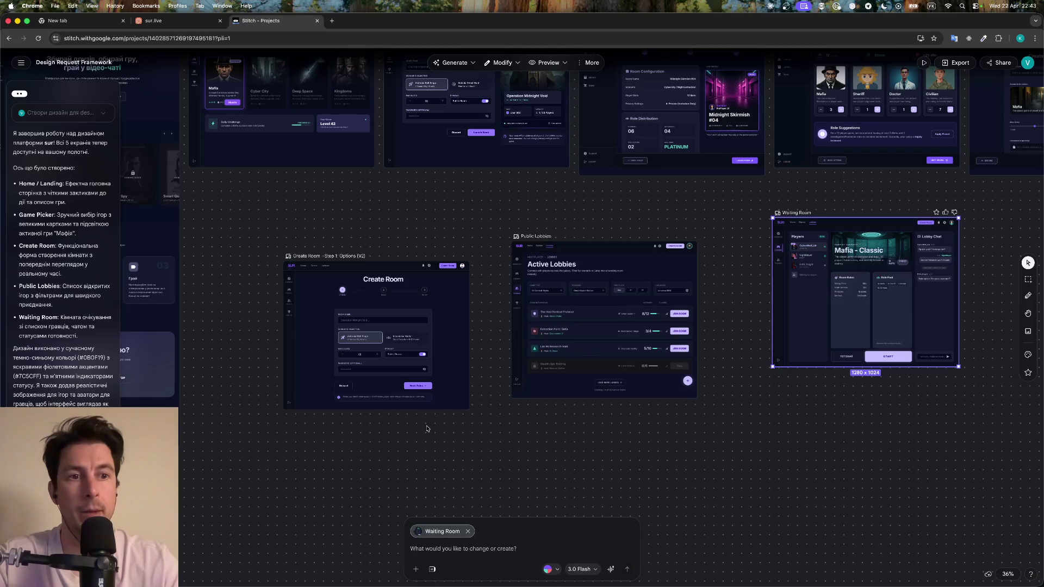
scroll(426, 429, "up", 2)
scroll(491, 420, "up", 2)
scroll(490, 420, "up", 2)
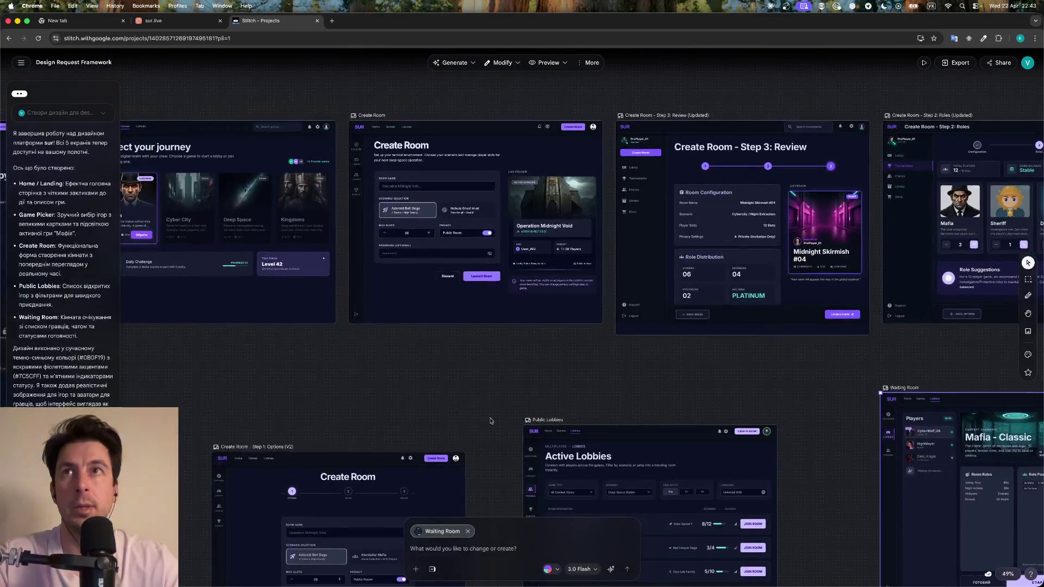
scroll(490, 421, "right", 3)
scroll(490, 420, "up", 2)
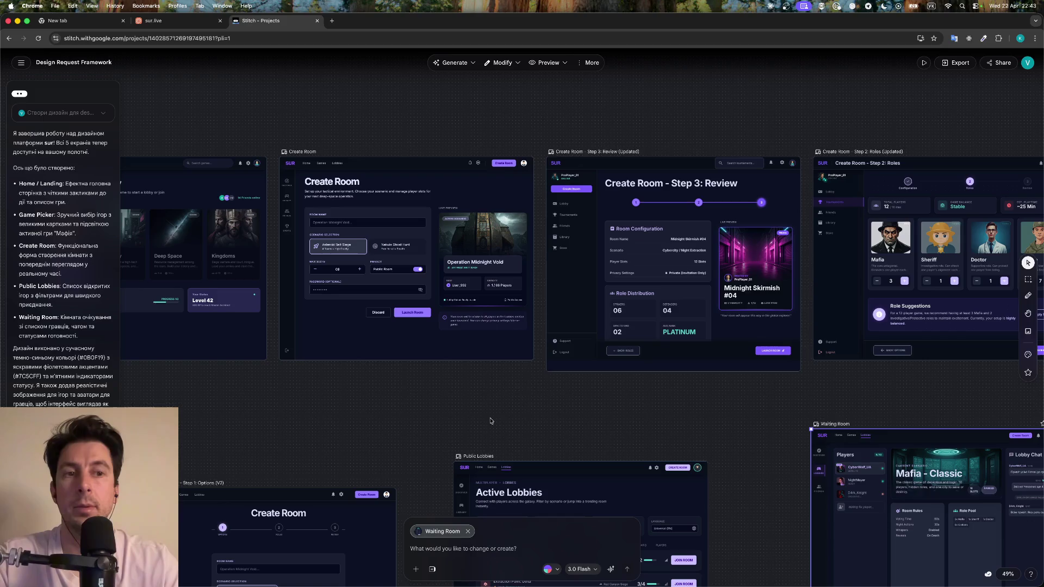
scroll(709, 351, "up", 2)
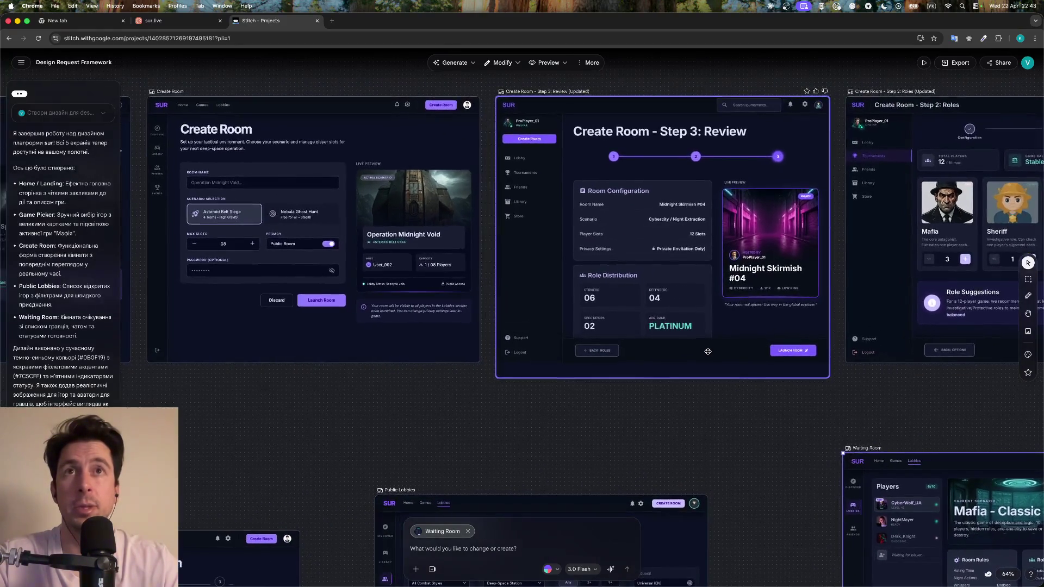
scroll(708, 351, "up", 2)
scroll(708, 351, "right", 2)
scroll(708, 352, "up", 2)
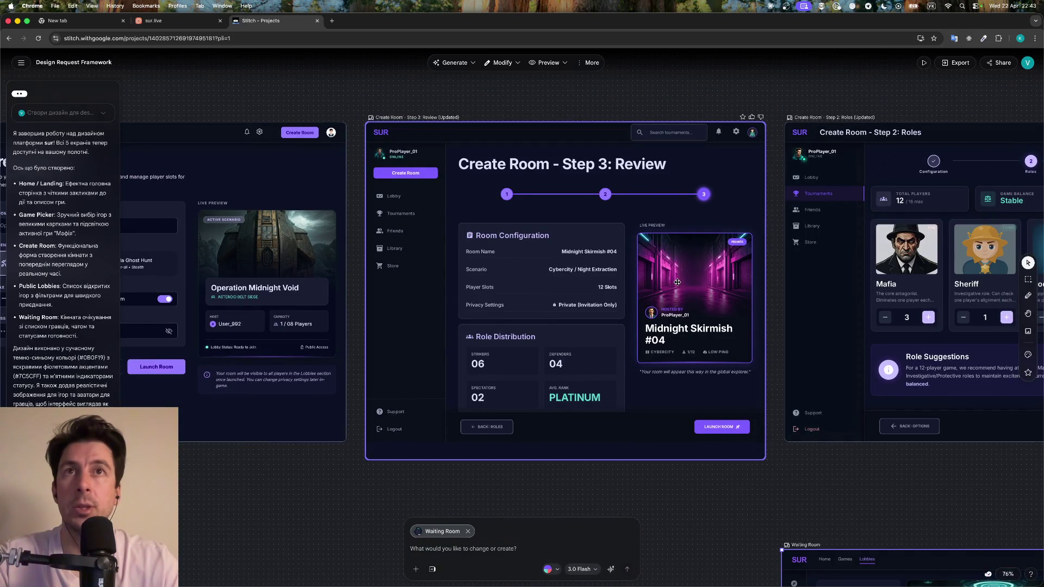
scroll(677, 282, "right", 4)
scroll(677, 281, "right", 3)
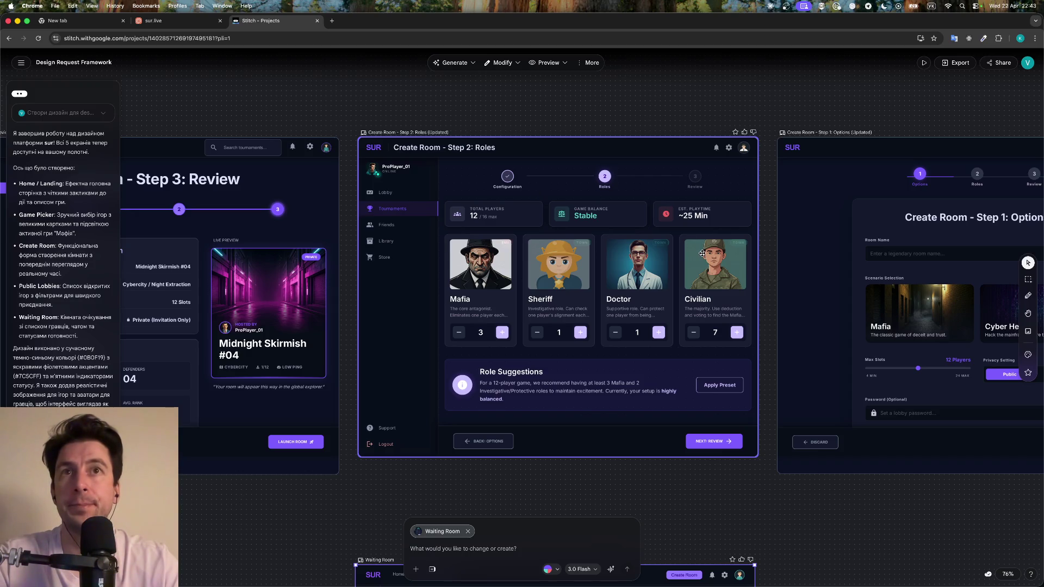
scroll(702, 253, "right", 3)
scroll(702, 254, "right", 3)
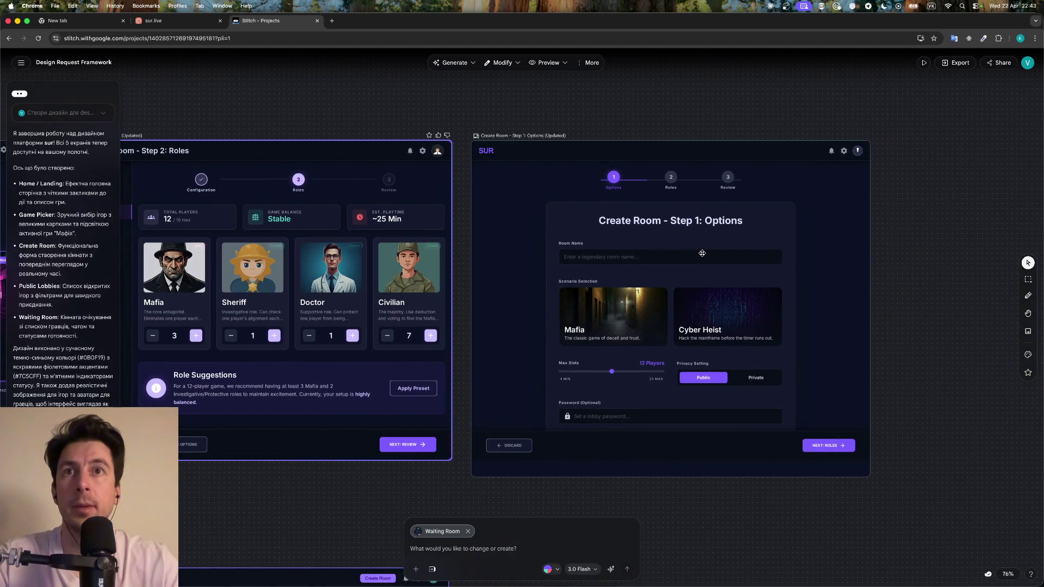
scroll(703, 254, "left", 1)
scroll(702, 253, "left", 3)
scroll(702, 254, "left", 1)
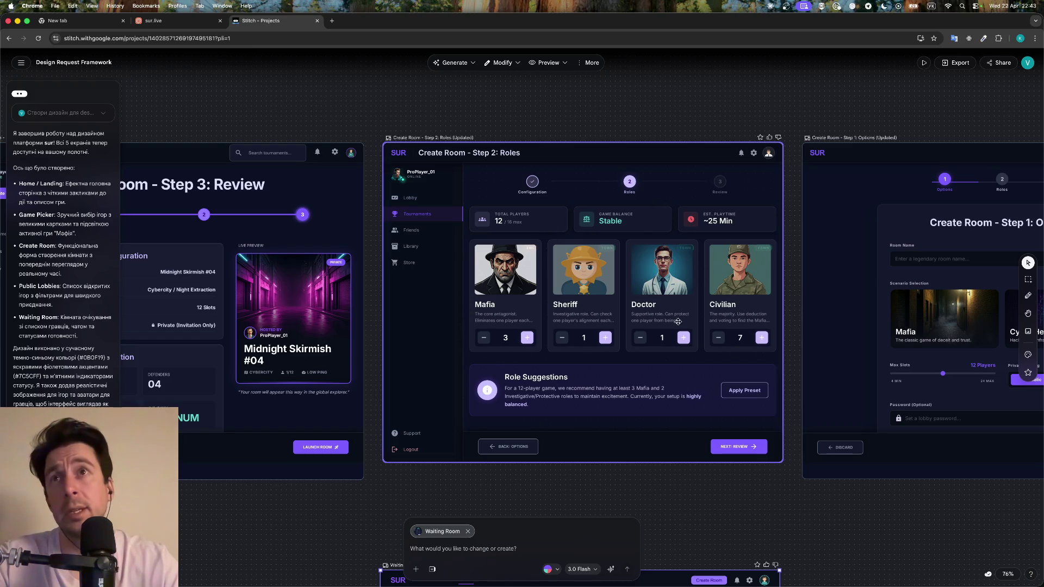
scroll(636, 327, "right", 10)
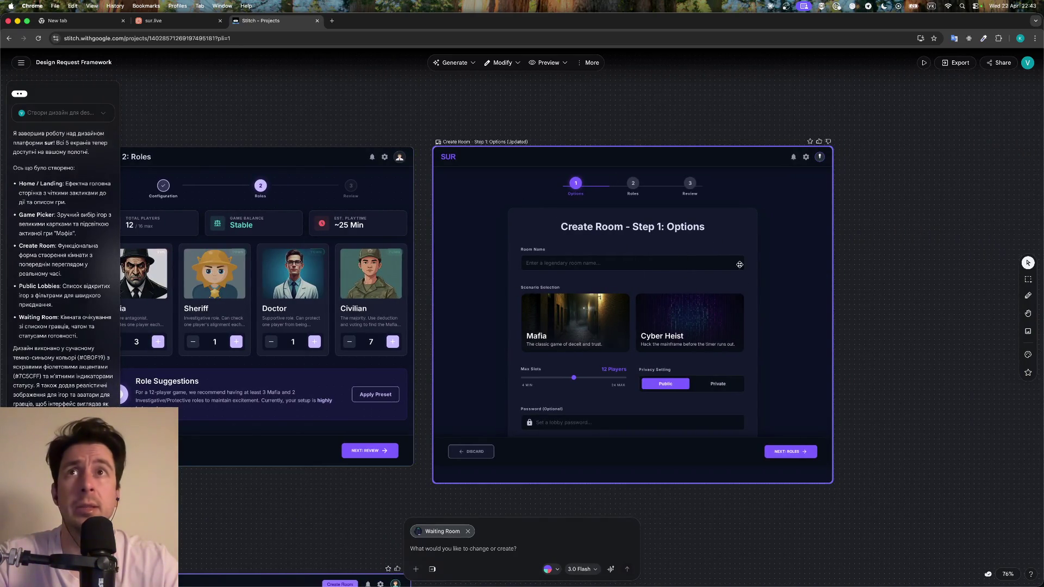
Delete both Create Room Step 1 Options frames, including the V2 version
left_click(745, 303)
key("BackSpace")
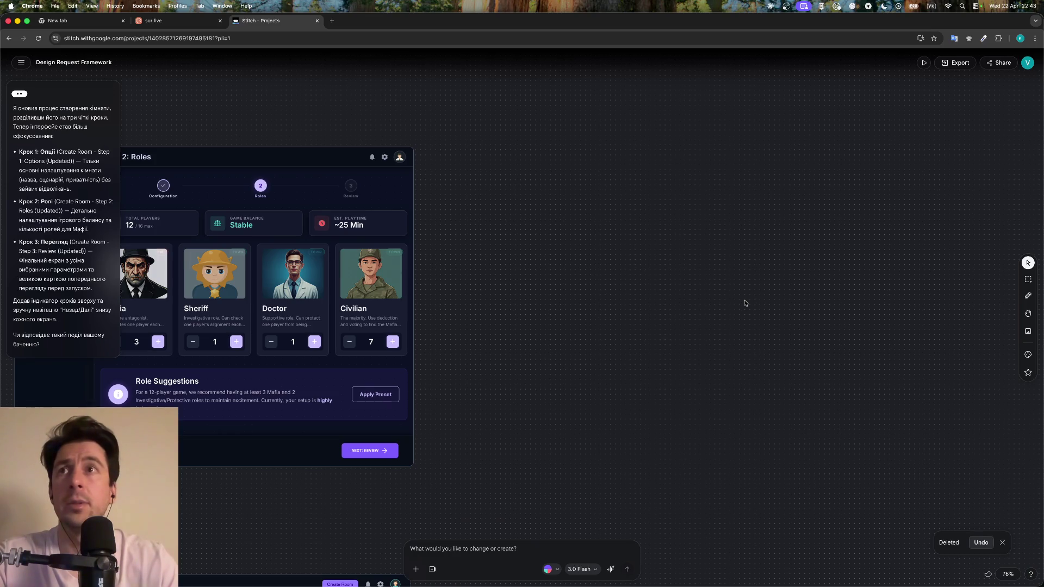
scroll(745, 303, "left", 8)
scroll(745, 303, "down", 10)
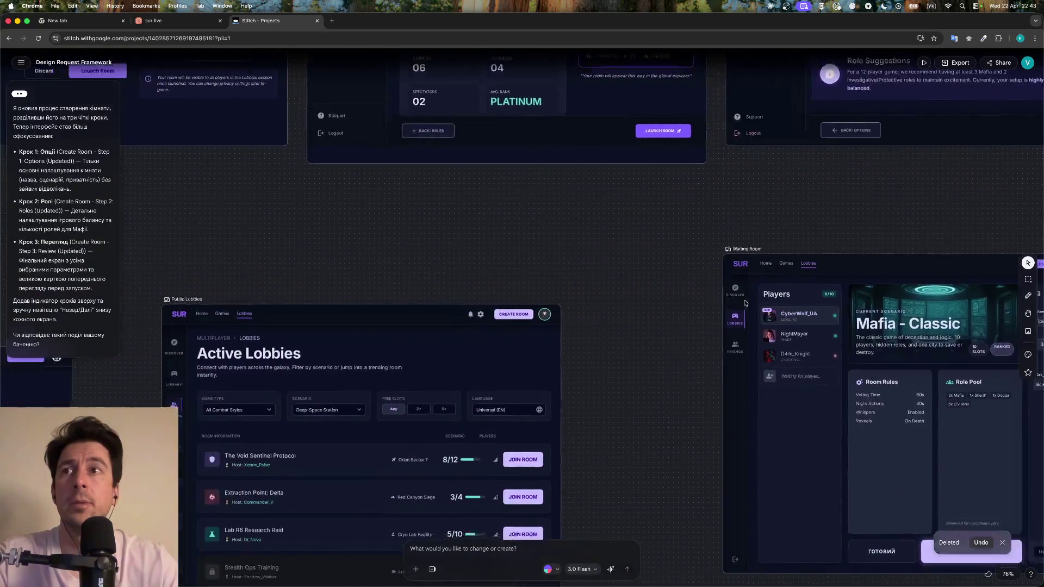
scroll(745, 303, "left", 5)
scroll(745, 303, "down", 3)
scroll(544, 342, "left", 6)
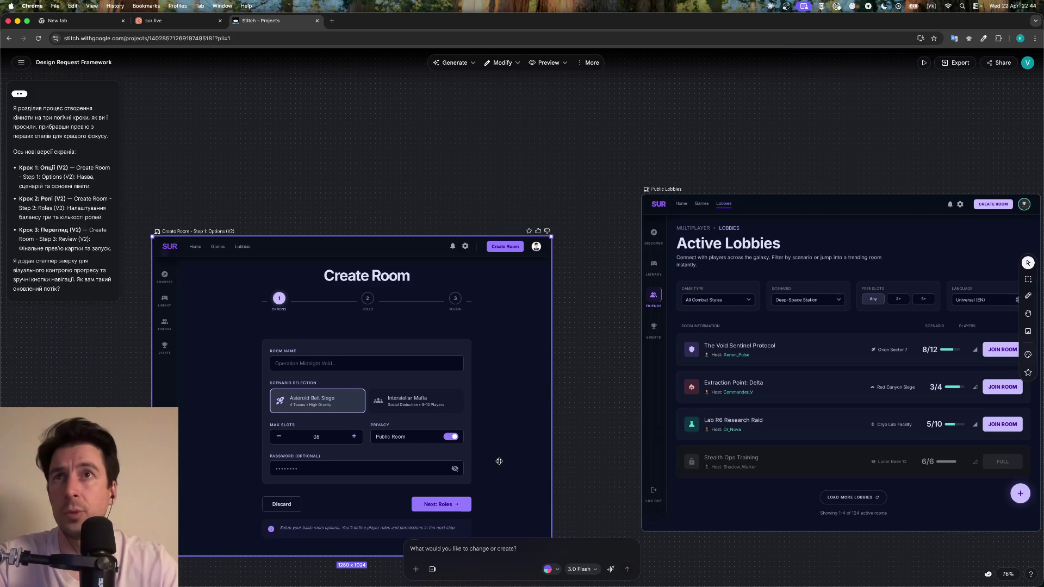
key("Delete")
Delete the Create Room Step 3 Review frame
scroll(499, 463, "up", 5)
scroll(500, 463, "right", 5)
scroll(500, 464, "up", 2)
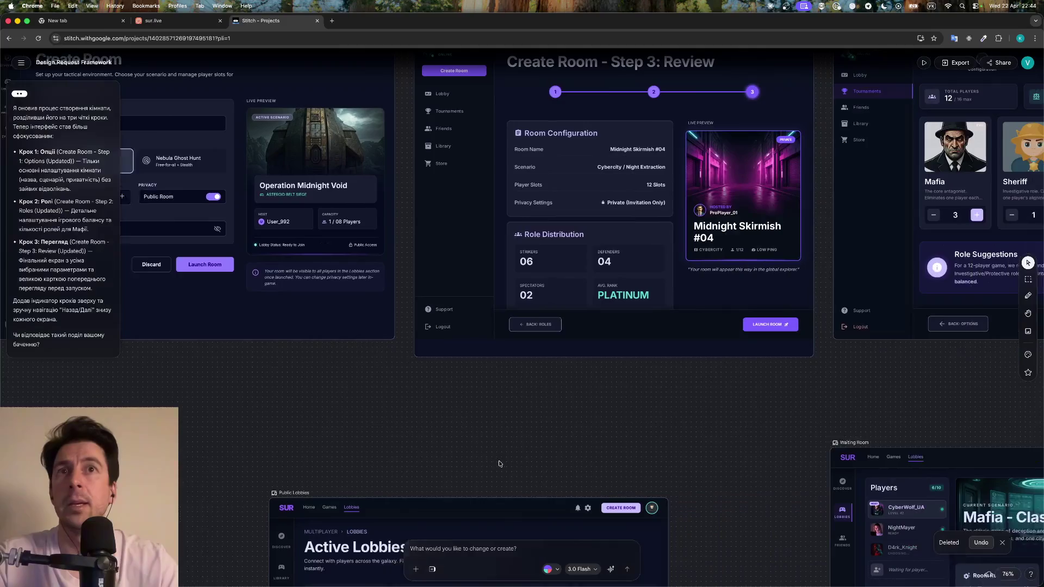
scroll(508, 459, "right", 2)
scroll(506, 461, "right", 2)
scroll(632, 335, "up", 1)
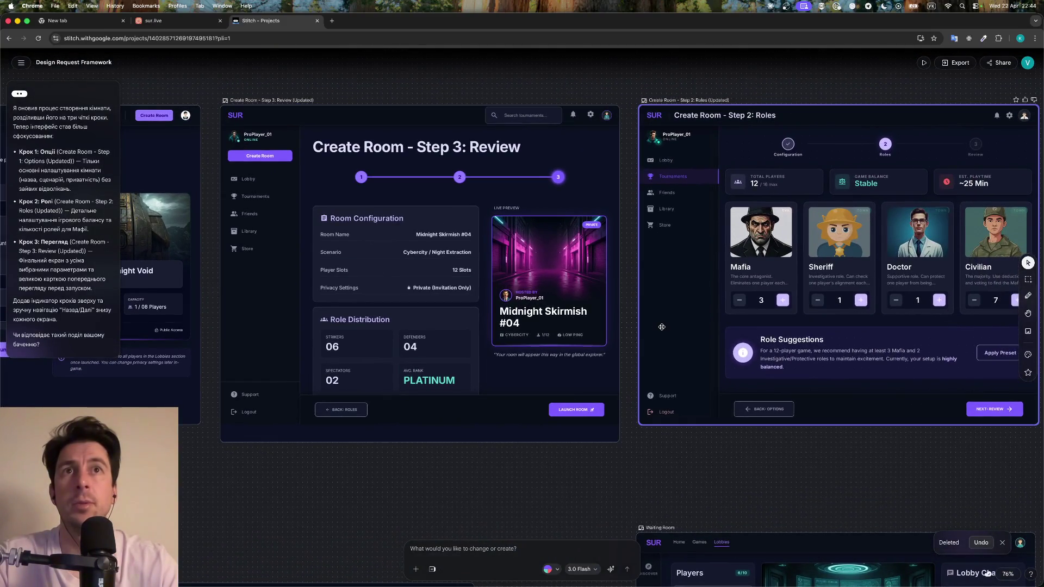
left_click(780, 254)
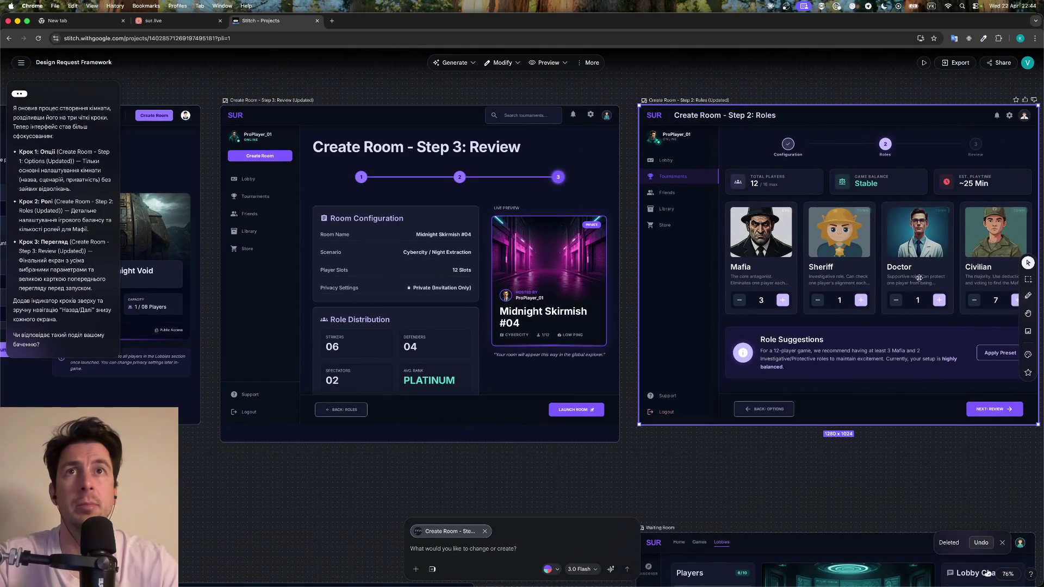
scroll(871, 270, "right", 3)
scroll(775, 276, "right", 1)
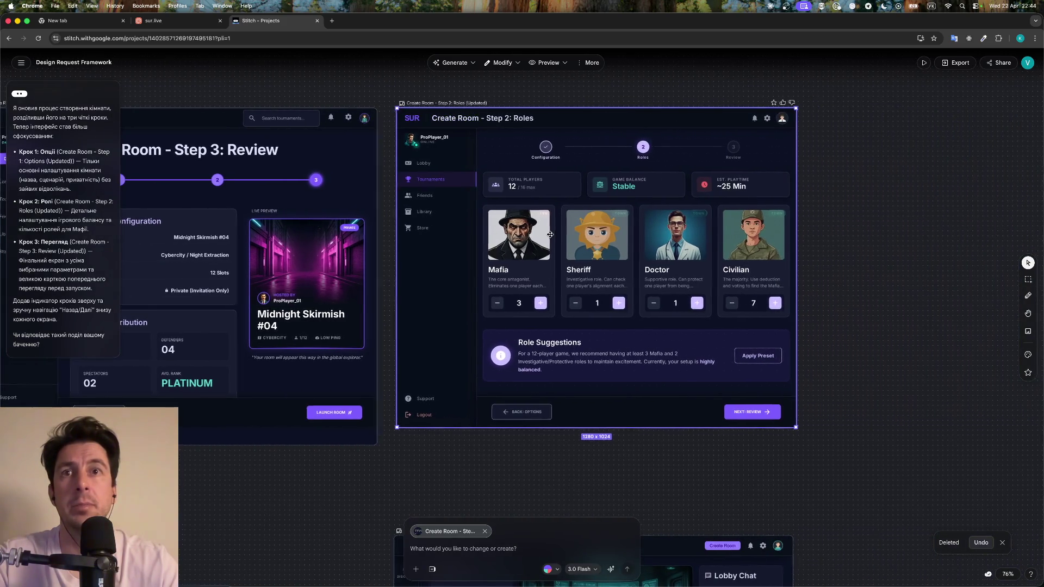
scroll(550, 234, "left", 7)
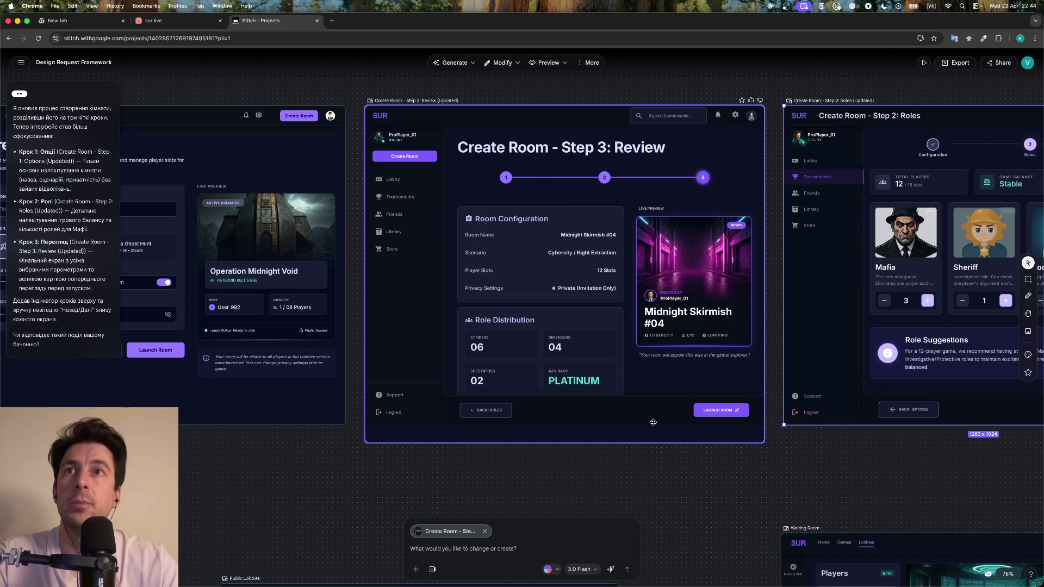
left_click(607, 328)
key("Delete")
Move Step 2 Roles into the gap and line up Public Lobbies and Waiting Room in the top row
left_click_drag(829, 287, 423, 285)
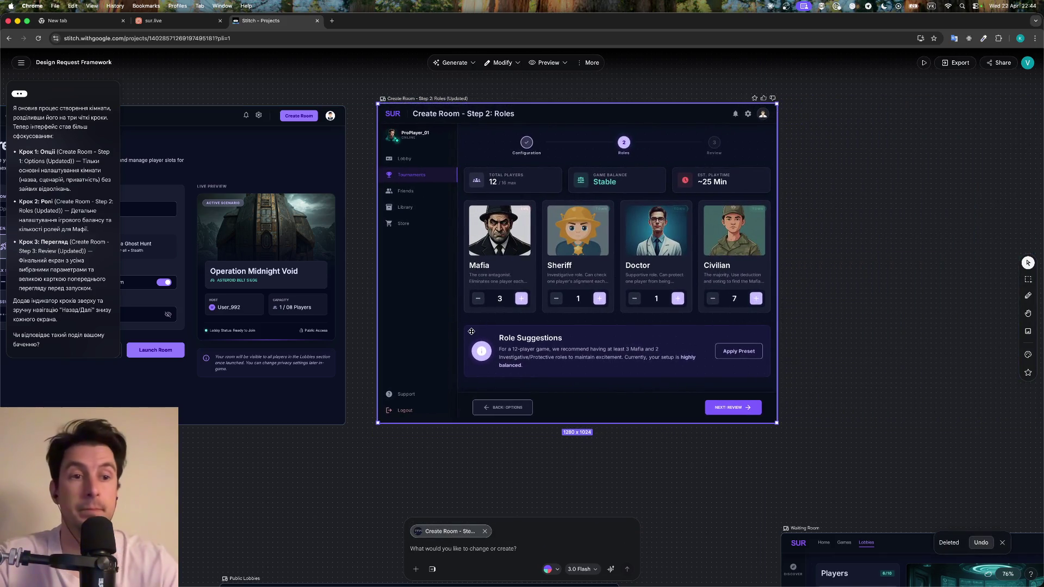
scroll(472, 331, "down", 10)
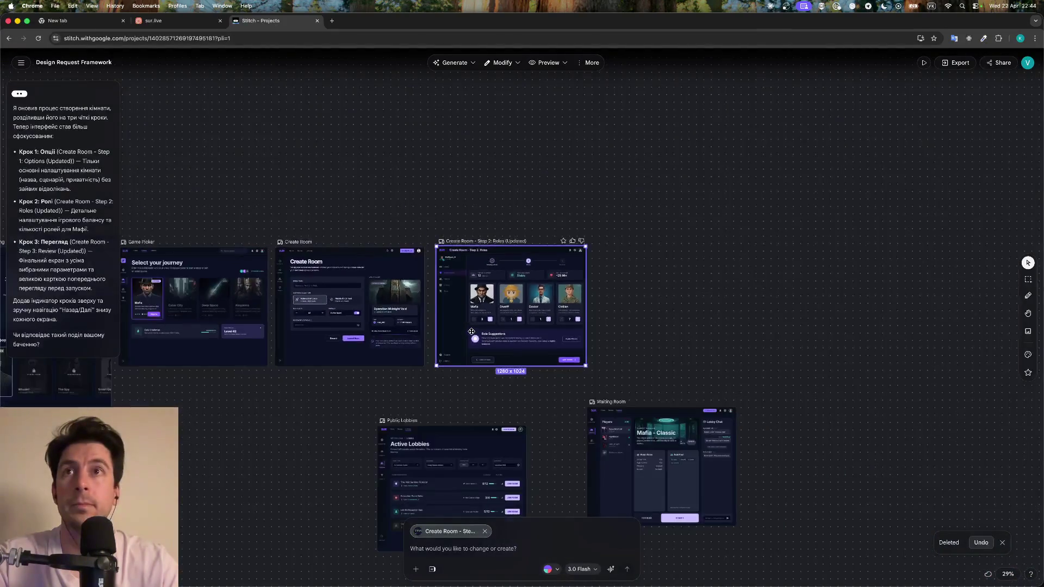
scroll(471, 333, "right", 10)
left_click_drag(599, 325, 827, 150)
mouse_move(831, 336)
left_mouse_down()
mouse_move(975, 180)
mouse_move(1013, 175)
left_mouse_up()
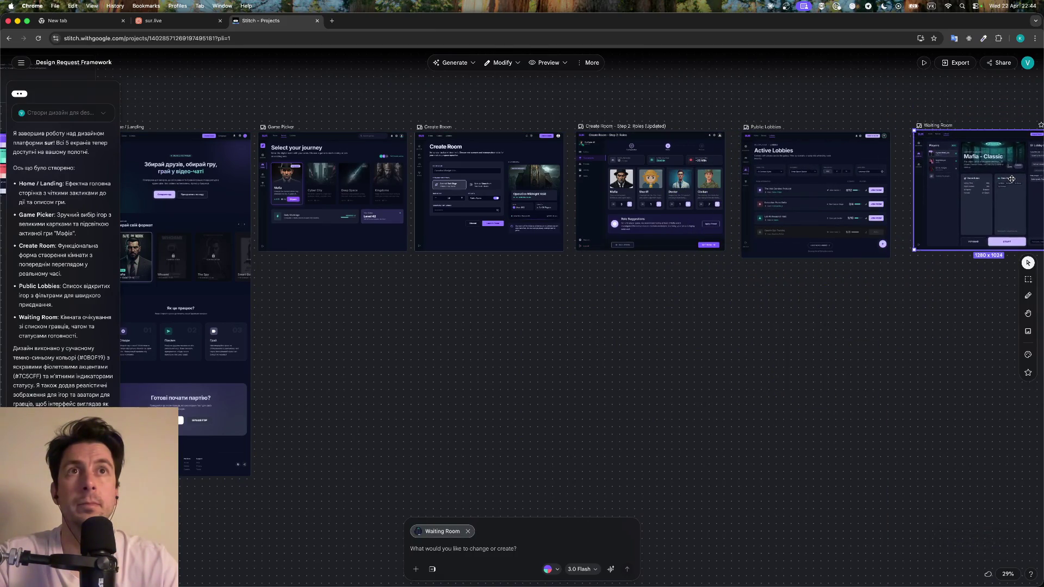
scroll(799, 268, "down", 3)
scroll(799, 268, "down", 3)
scroll(800, 267, "down", 2)
scroll(800, 268, "down", 3)
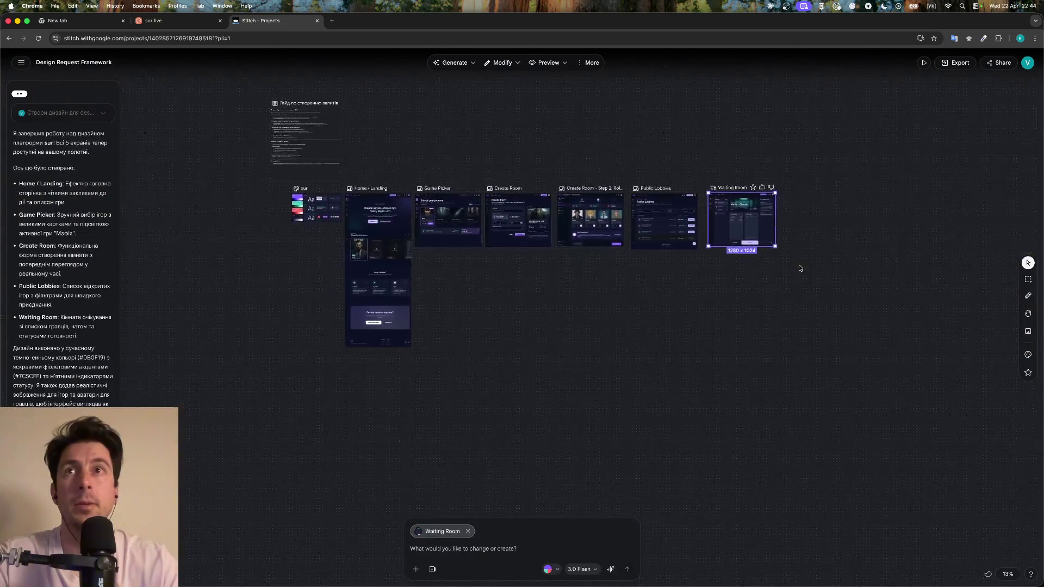
scroll(799, 268, "down", 2)
scroll(800, 268, "up", 2)
scroll(800, 268, "up", 2)
scroll(800, 268, "up", 3)
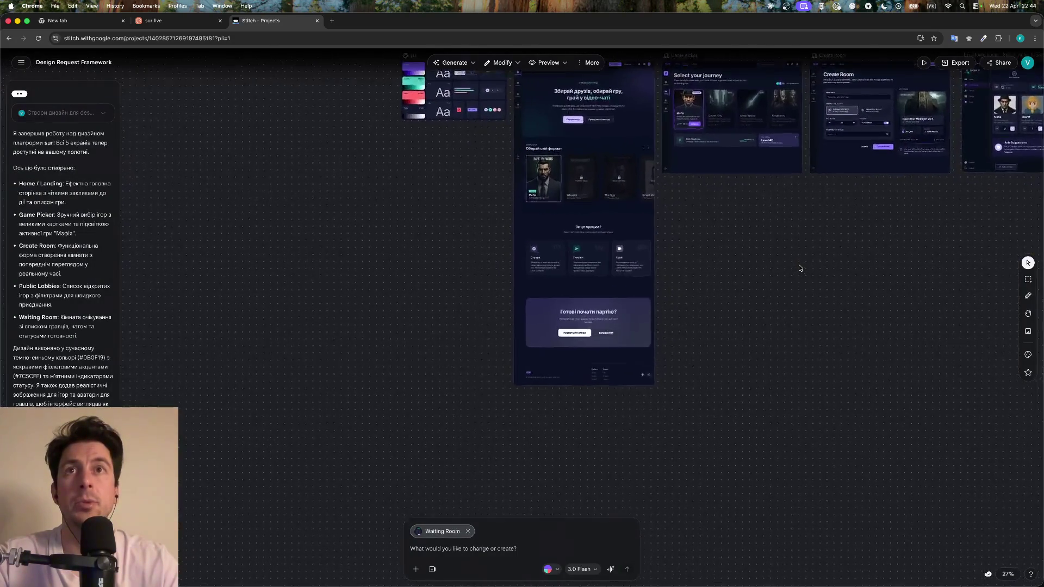
scroll(798, 269, "up", 3)
scroll(731, 287, "up", 3)
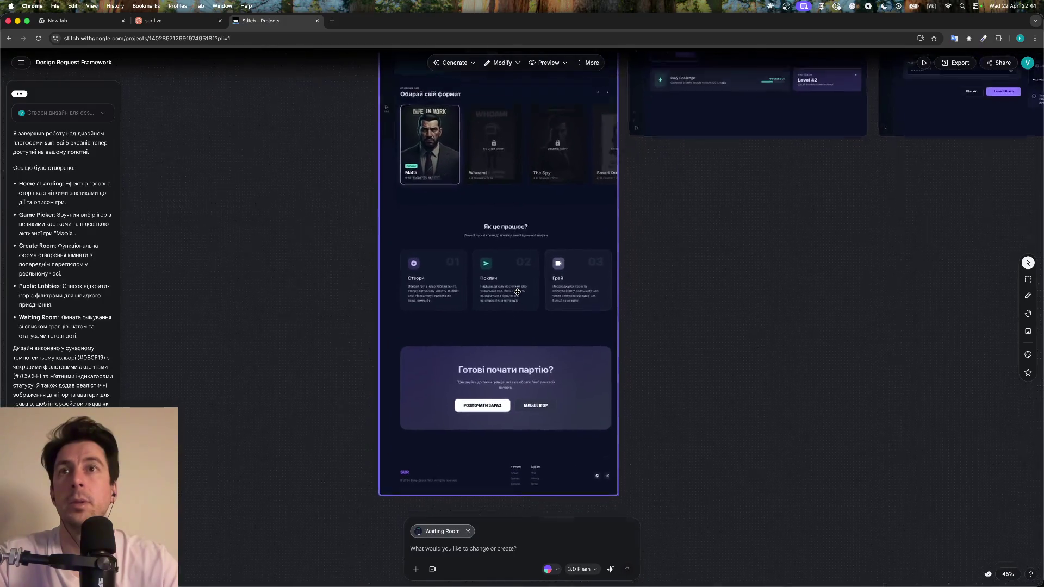
scroll(517, 292, "up", 3)
scroll(518, 292, "up", 2)
scroll(517, 292, "up", 1)
scroll(517, 292, "up", 1)
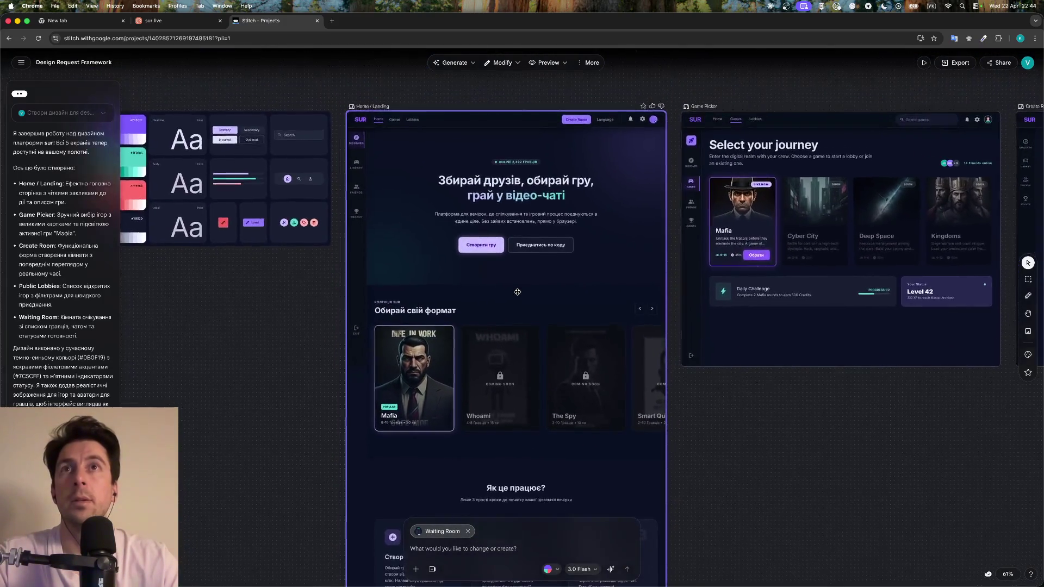
scroll(518, 293, "up", 1)
scroll(500, 258, "right", 10)
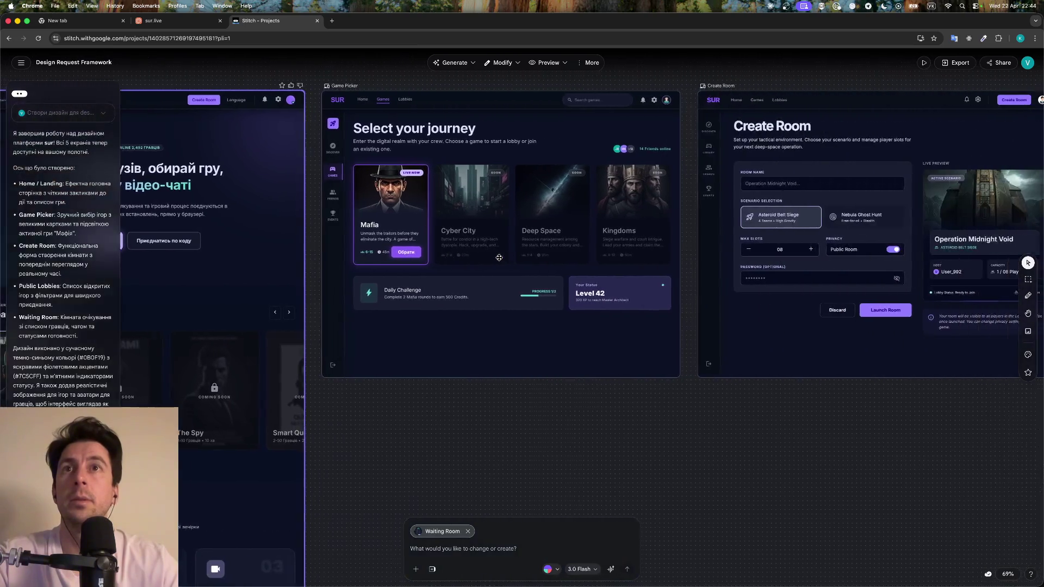
scroll(492, 244, "right", 1)
scroll(485, 232, "up", 2)
scroll(485, 232, "right", 10)
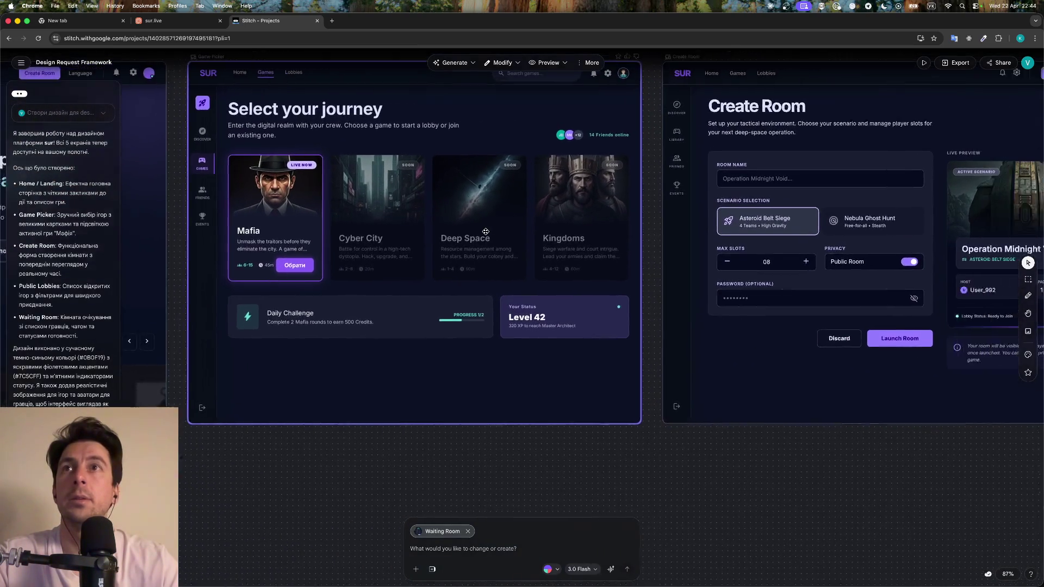
scroll(408, 247, "right", 10)
scroll(479, 259, "right", 1)
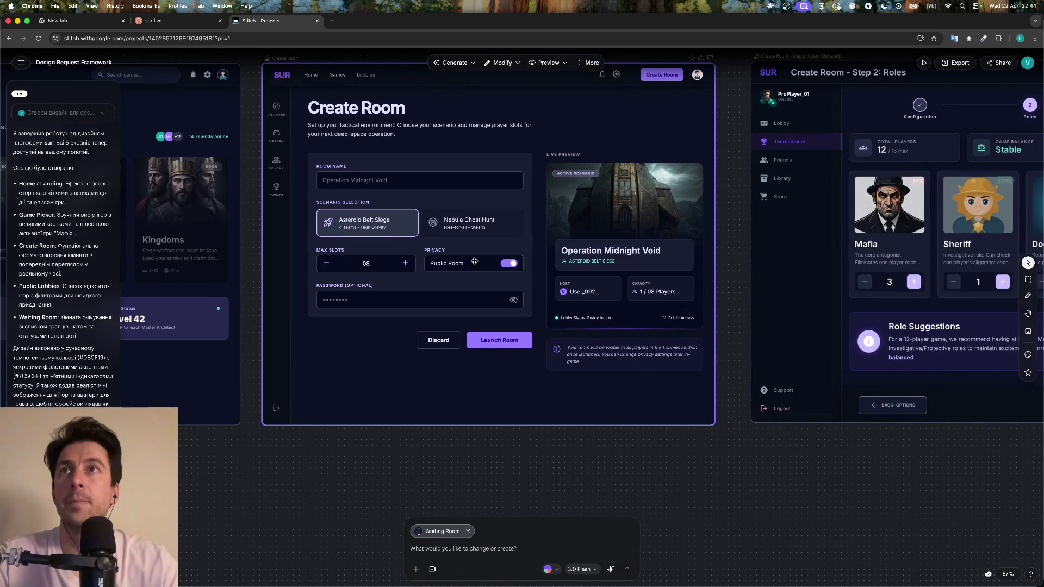
left_click(452, 239)
Delete the Create Room frame and move Step 2 Roles into its place
key("Delete")
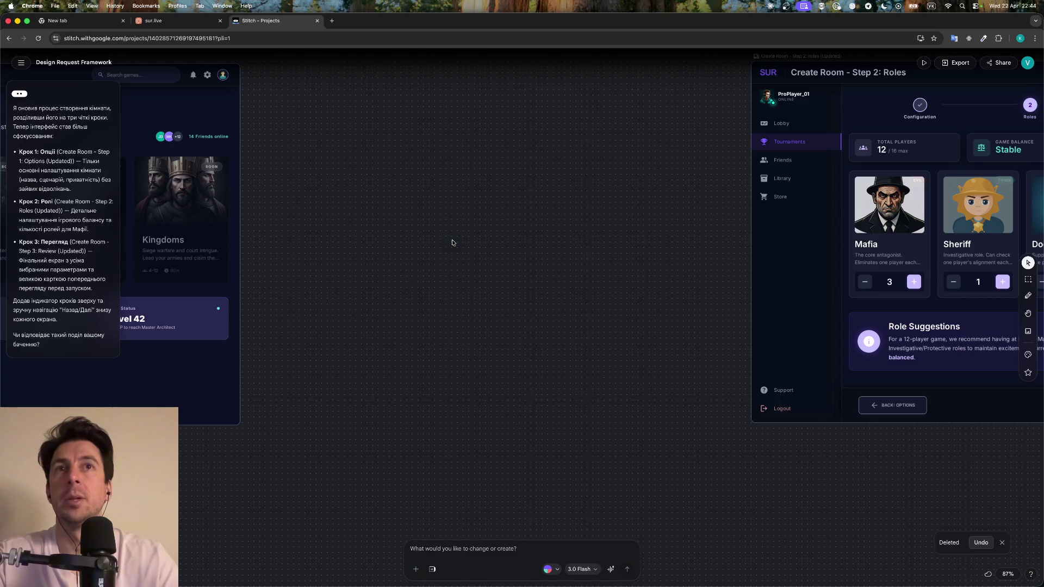
left_click_drag(816, 249, 361, 238)
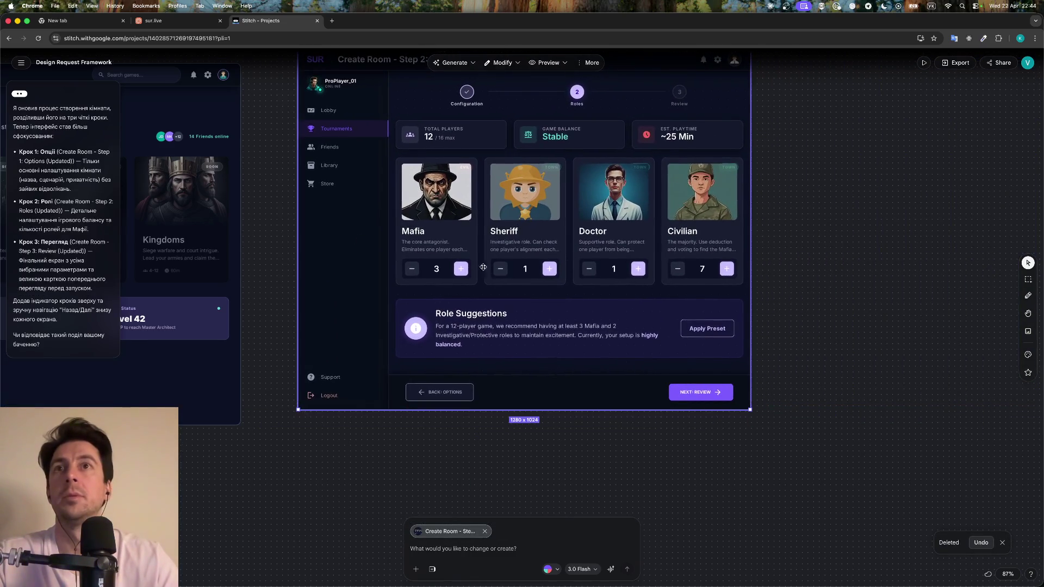
scroll(450, 272, "down", 5)
scroll(730, 281, "right", 5)
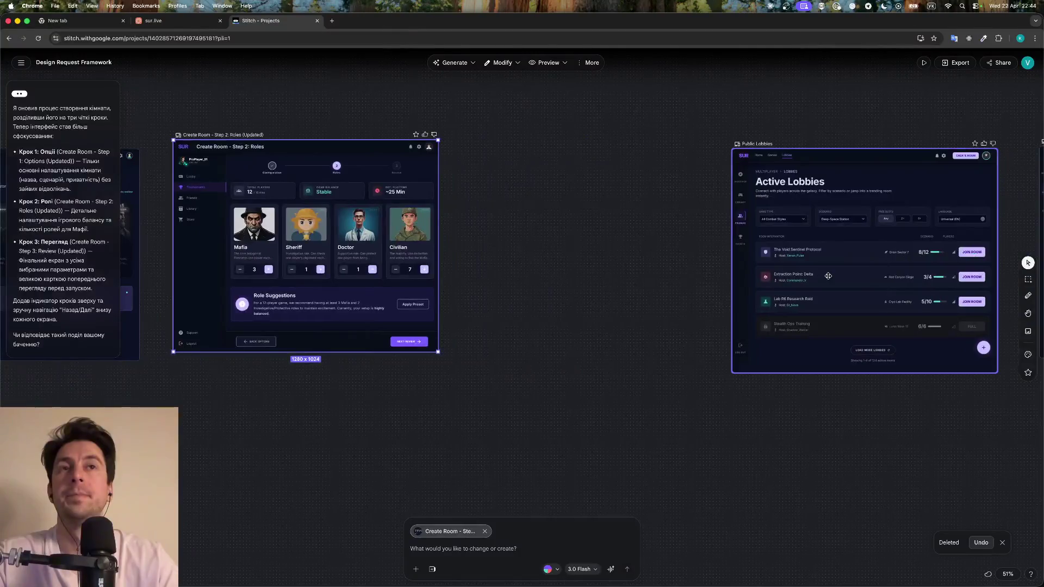
Slide Public Lobbies beside Step 2 Roles, then Waiting Room beside Public Lobbies
left_click_drag(840, 264, 574, 264)
scroll(574, 264, "up", 2)
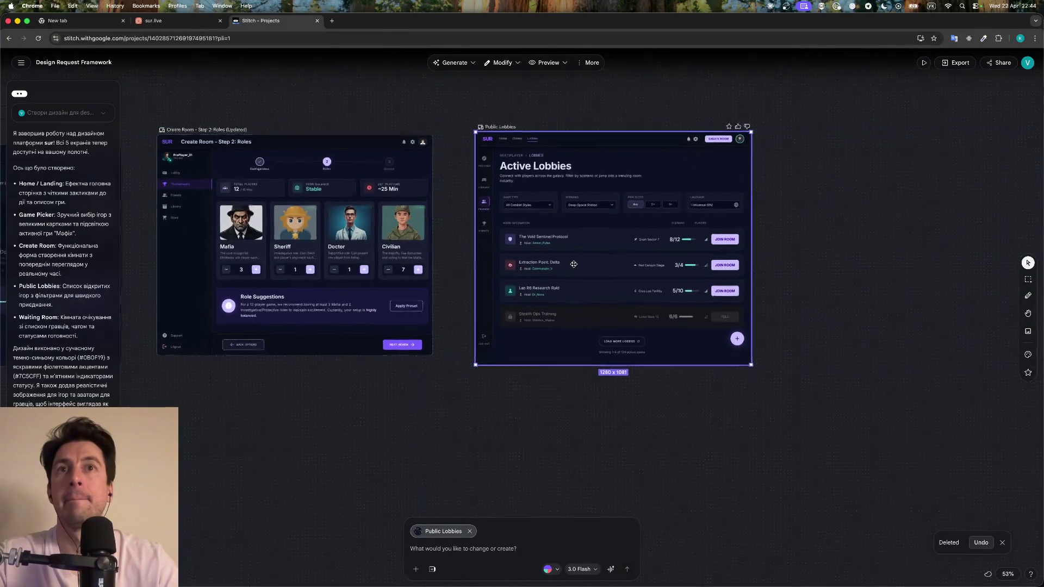
scroll(574, 264, "up", 2)
scroll(574, 264, "up", 2)
scroll(574, 265, "up", 3)
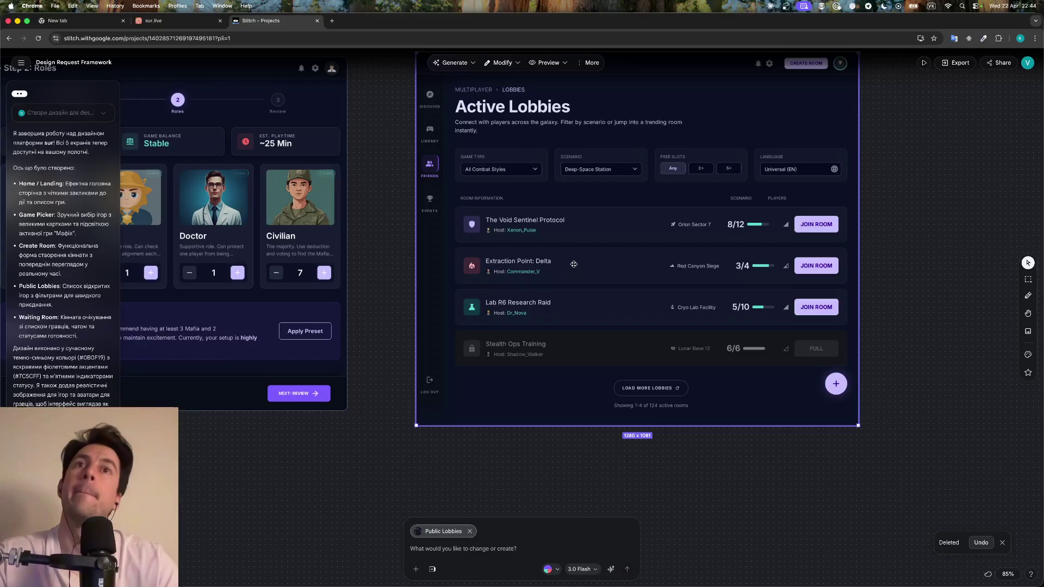
scroll(574, 265, "up", 2)
scroll(573, 264, "right", 10)
scroll(573, 264, "right", 3)
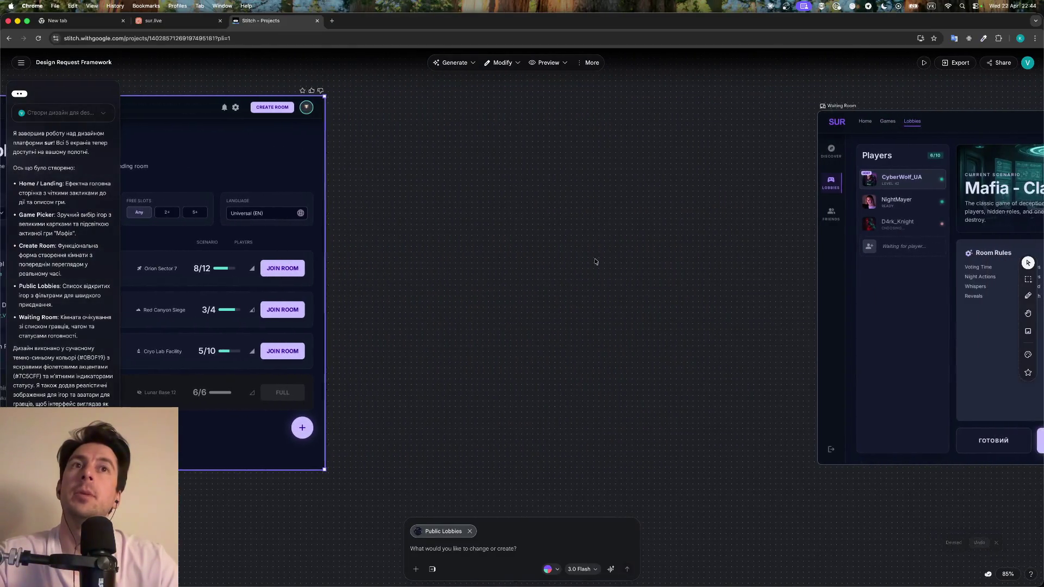
left_click_drag(822, 268, 373, 268)
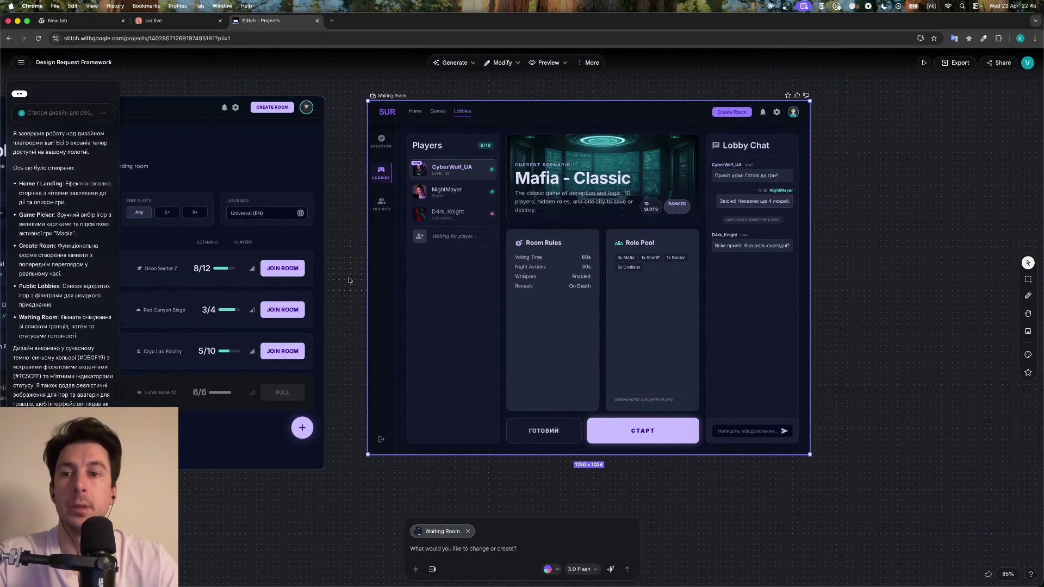
Zoom out and deselect the Waiting Room frame by clicking empty canvas
scroll(323, 320, "down", 2)
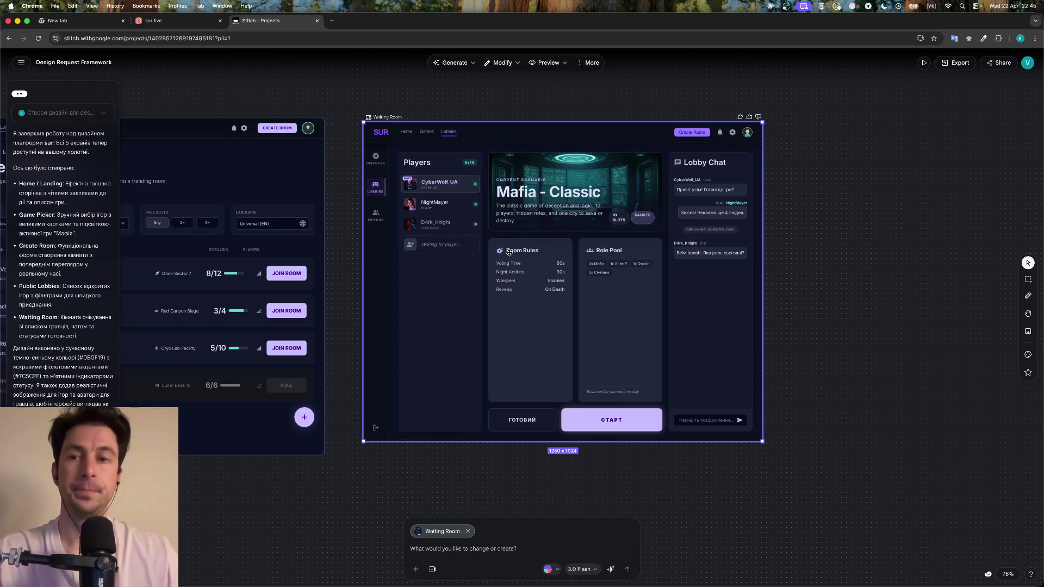
scroll(509, 252, "down", 2)
scroll(509, 252, "left", 10)
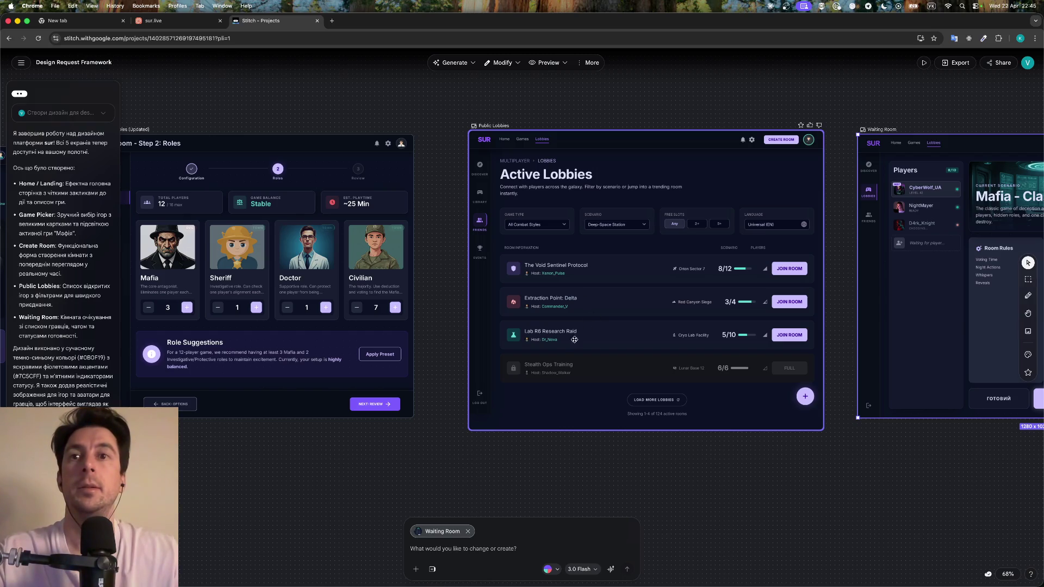
left_click(468, 532)
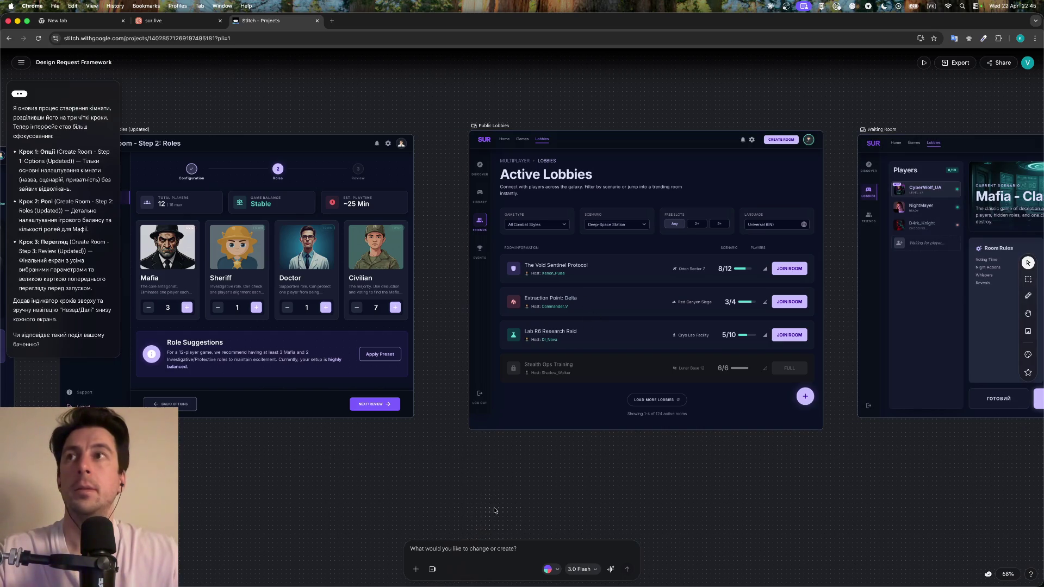
Review all frames across the canvas, then turn the linked screens into a prototype
scroll(434, 333, "left", 10)
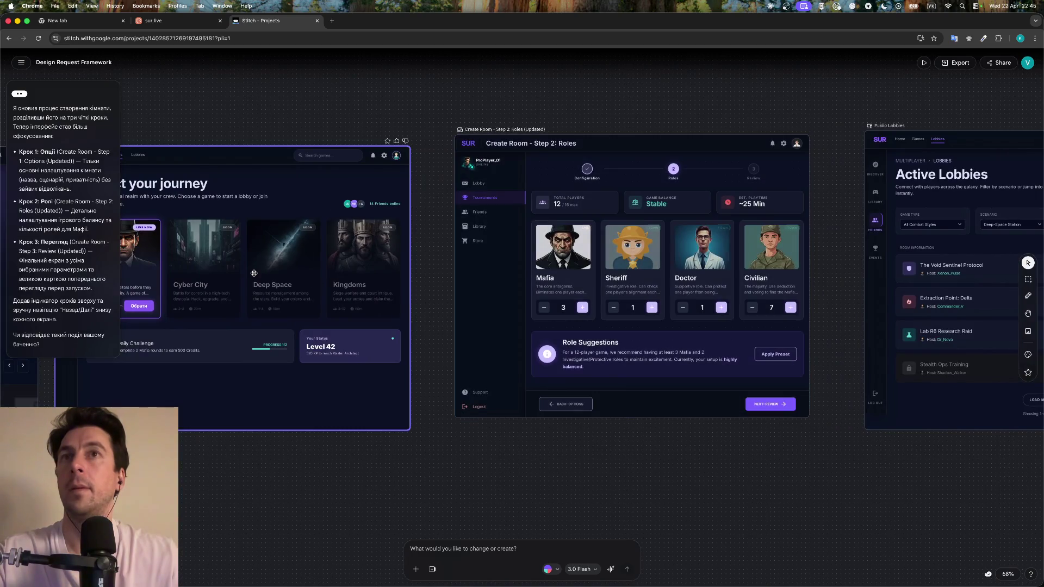
scroll(496, 362, "right", 15)
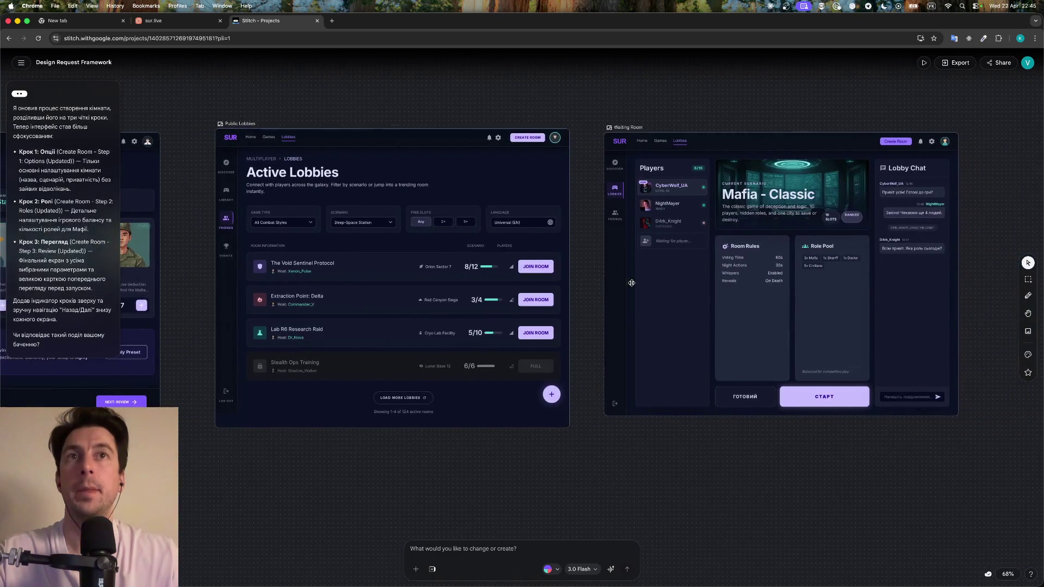
scroll(798, 418, "left", 5)
scroll(800, 424, "left", 4)
scroll(800, 423, "down", 5)
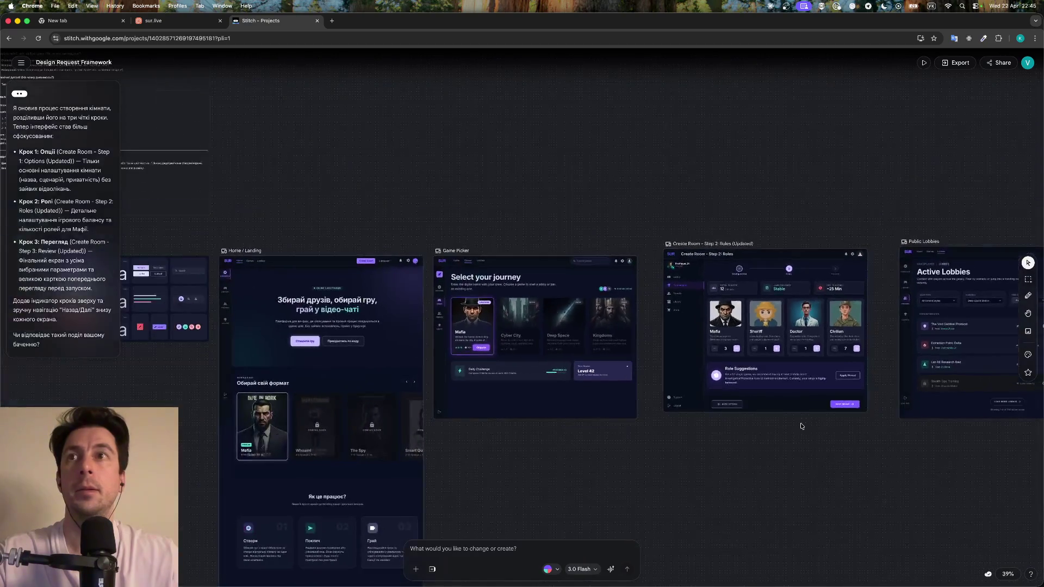
scroll(789, 427, "left", 4)
scroll(778, 430, "left", 6)
scroll(778, 430, "up", 2)
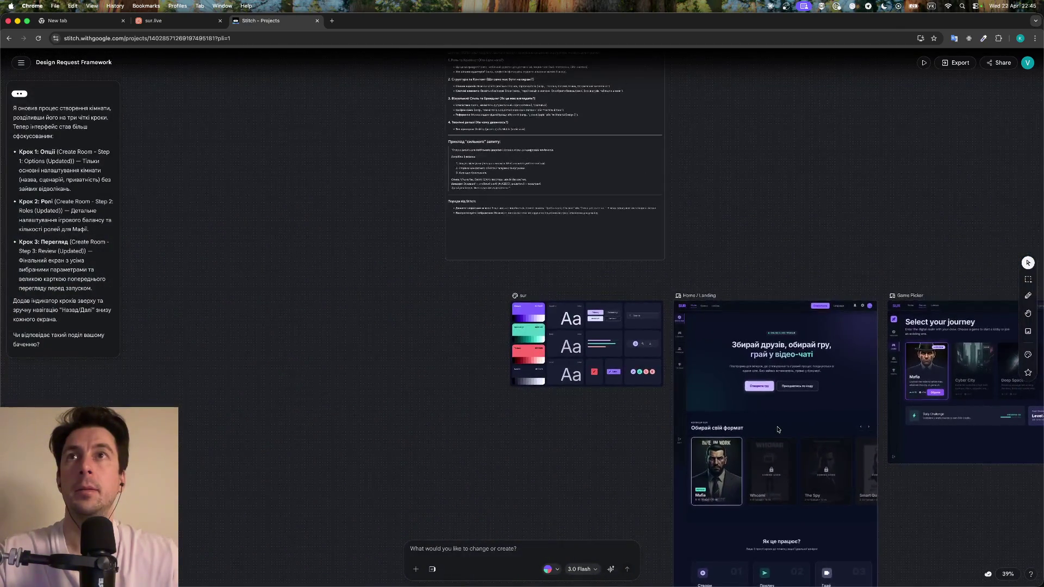
scroll(777, 429, "down", 3)
scroll(778, 430, "down", 3)
scroll(778, 430, "down", 3)
scroll(778, 429, "up", 5)
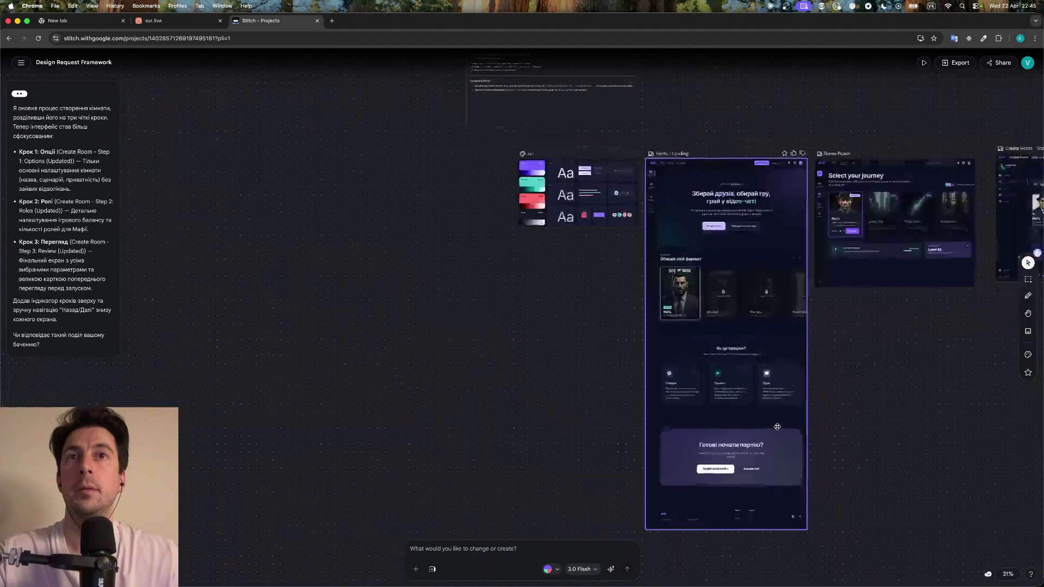
scroll(777, 427, "up", 5)
scroll(777, 427, "up", 3)
scroll(777, 427, "right", 3)
scroll(778, 427, "right", 2)
scroll(778, 427, "right", 3)
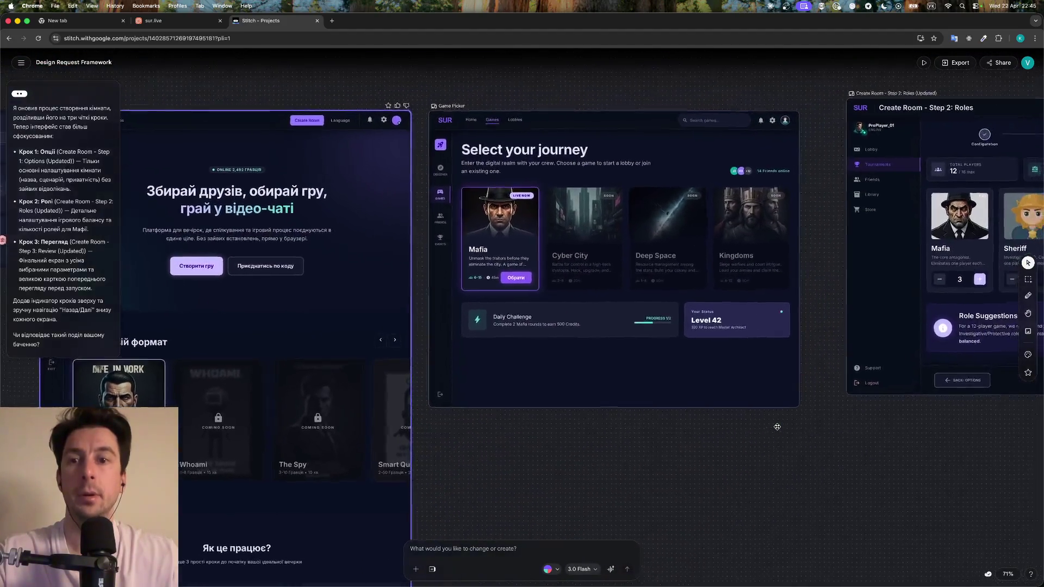
scroll(777, 427, "right", 4)
scroll(778, 427, "right", 4)
scroll(778, 427, "right", 3)
scroll(777, 427, "right", 3)
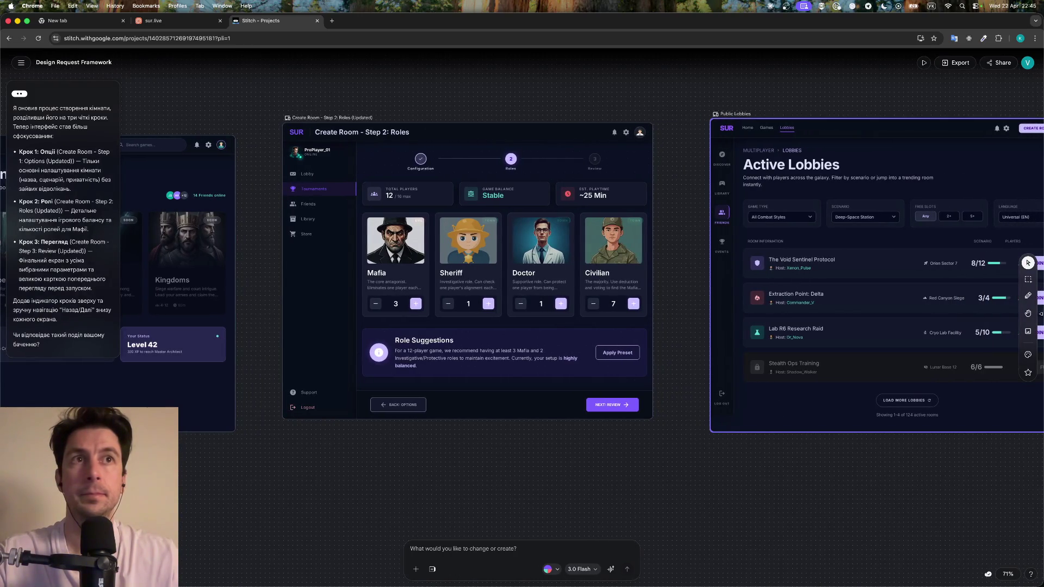
left_click(923, 64)
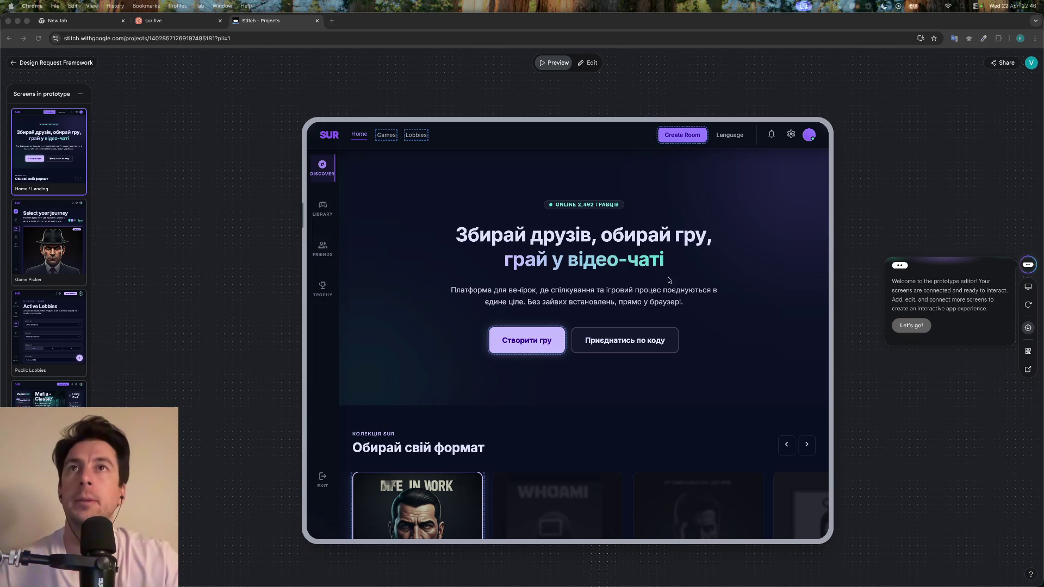
Dismiss the prototype editor's welcome message and preview the Game Picker screen
left_click(608, 266)
left_click(543, 346)
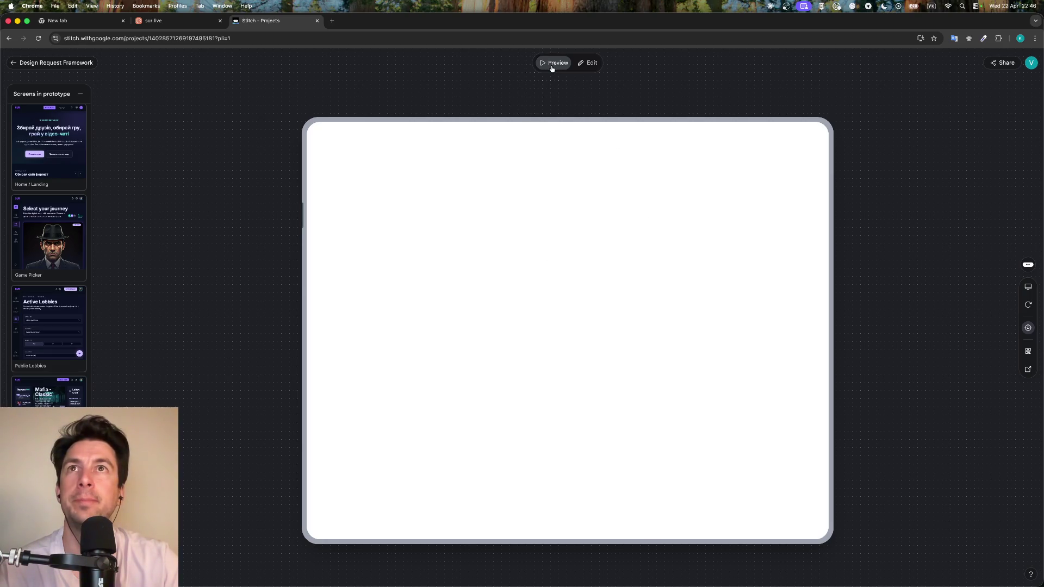
left_click(57, 248)
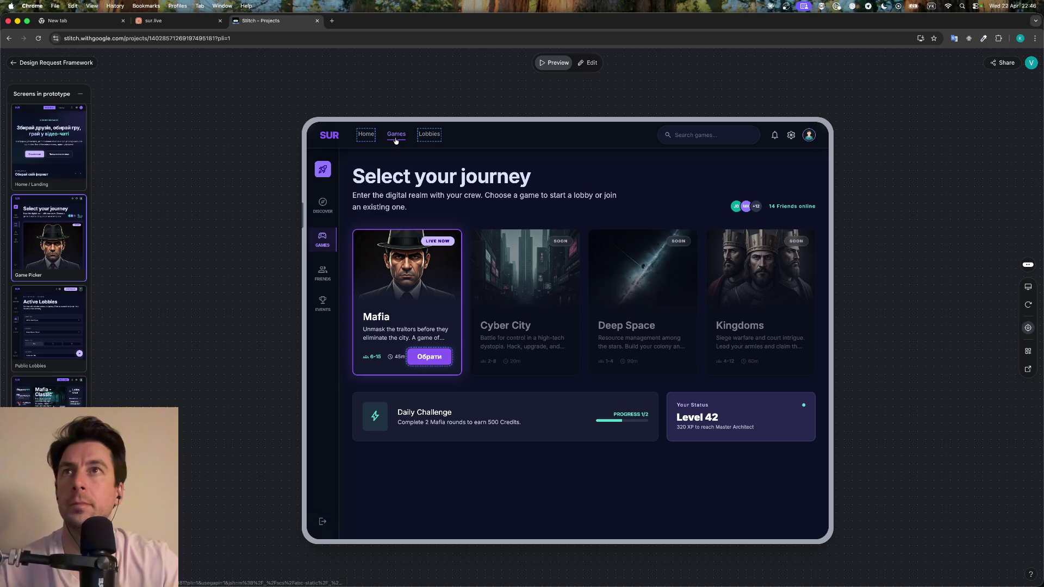
Test the Home, Lobbies and Games nav links between the game picker and landing page
left_click(362, 135)
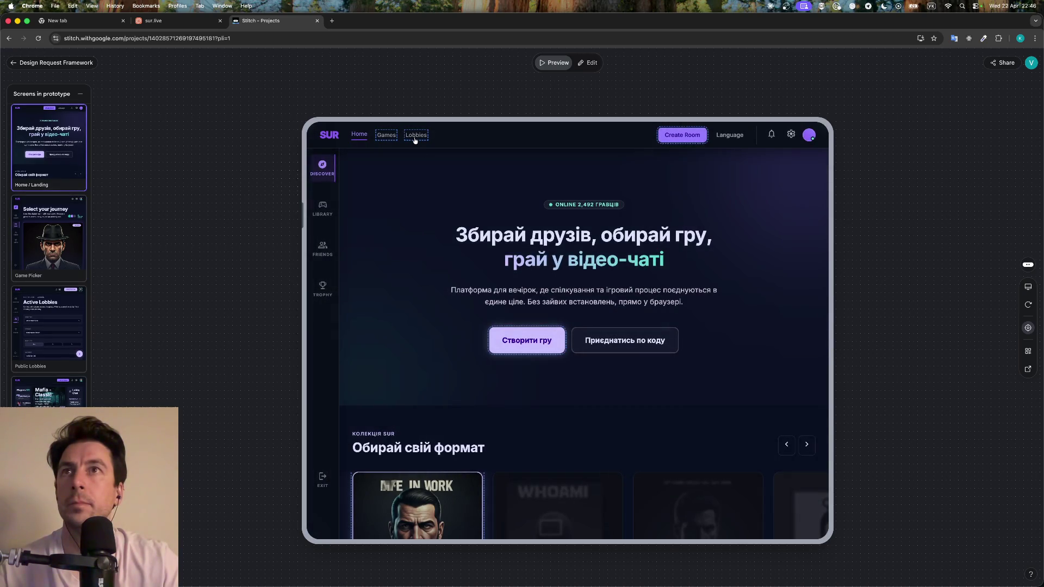
left_click(415, 136)
left_click(416, 137)
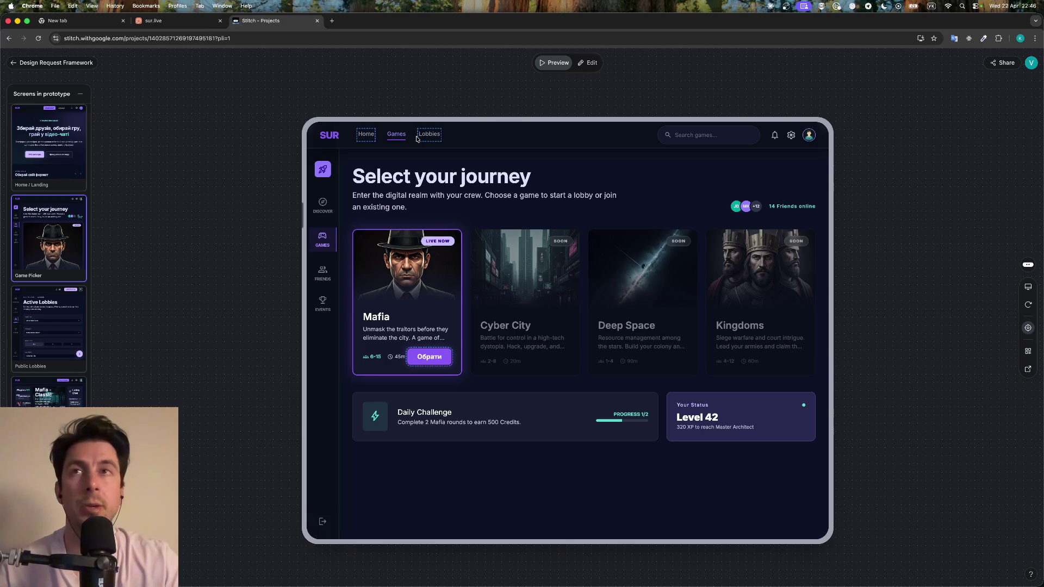
left_click(366, 135)
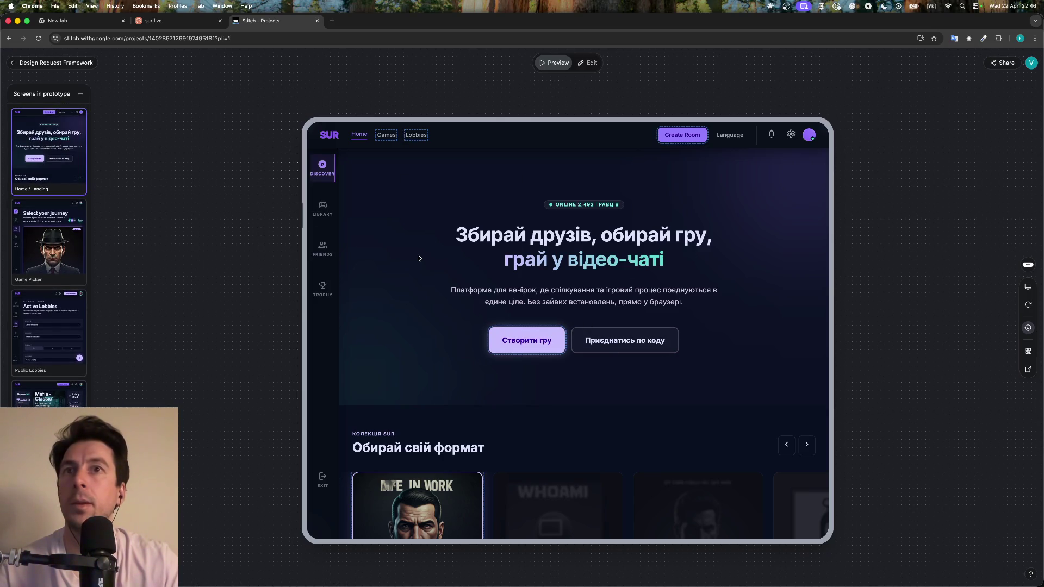
Scroll the landing page and open the Mafia - Classic waiting room from its card
scroll(494, 229, "down", 2)
scroll(495, 234, "down", 3)
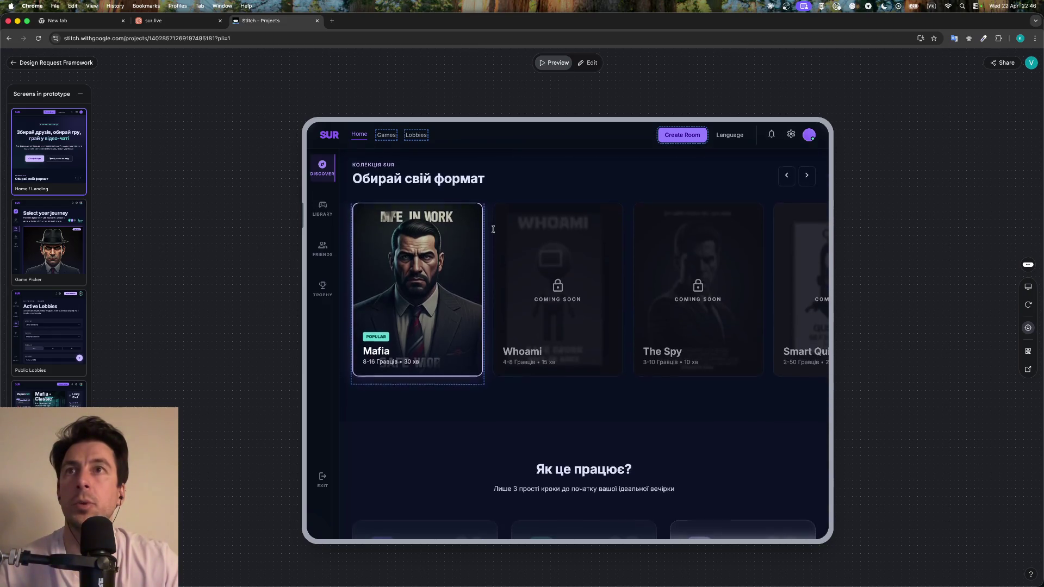
scroll(500, 250, "up", 5)
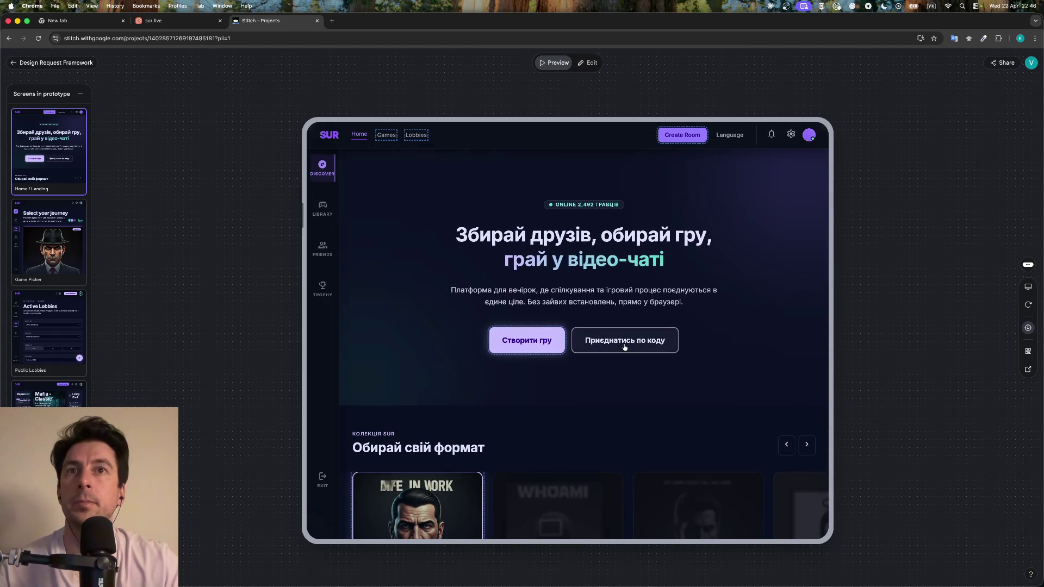
scroll(584, 433, "down", 4)
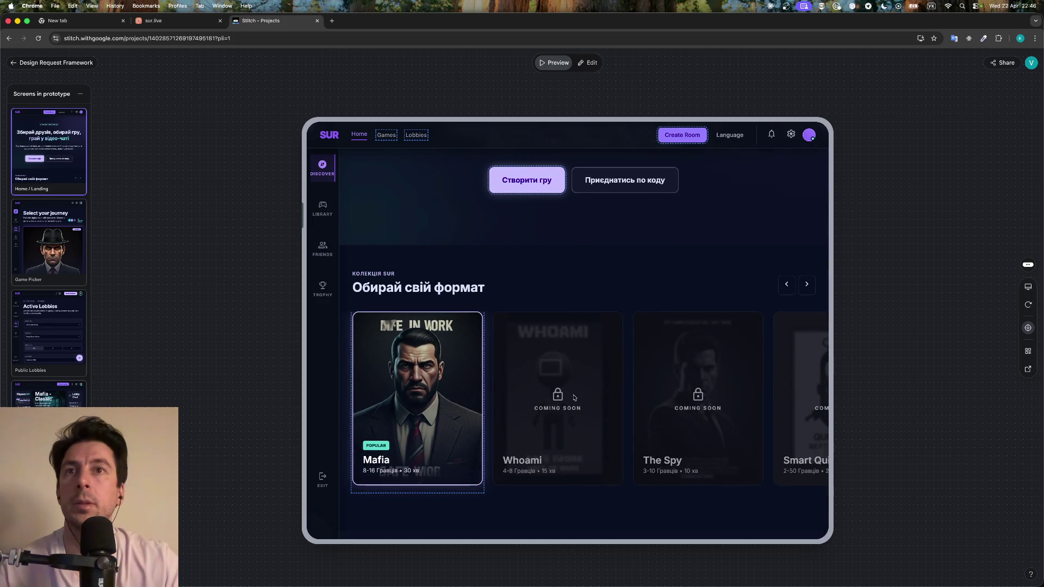
left_click(433, 402)
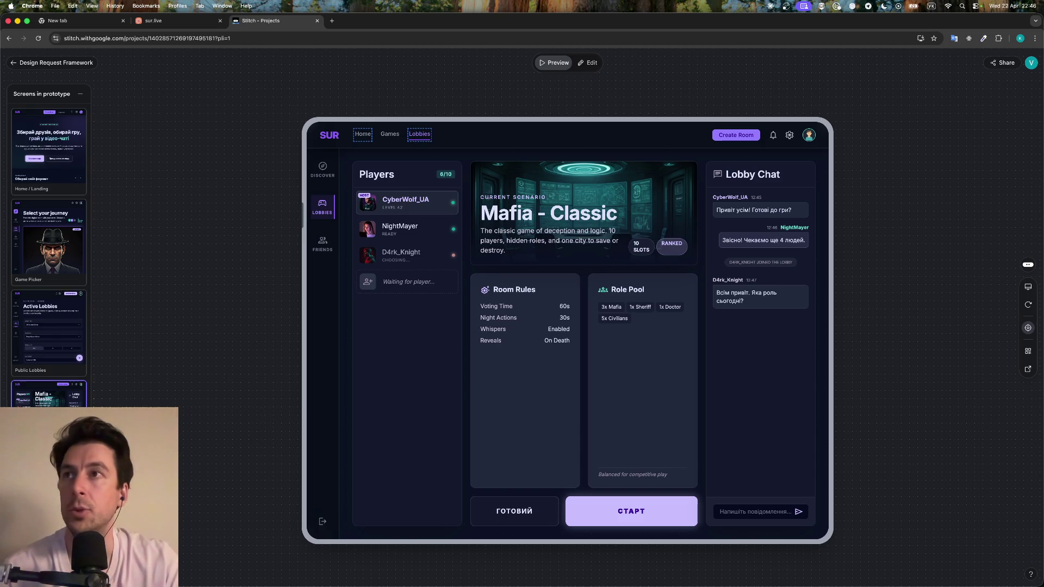
Preview the Create Room Roles step and the Waiting Room screen
scroll(55, 337, "down", 5)
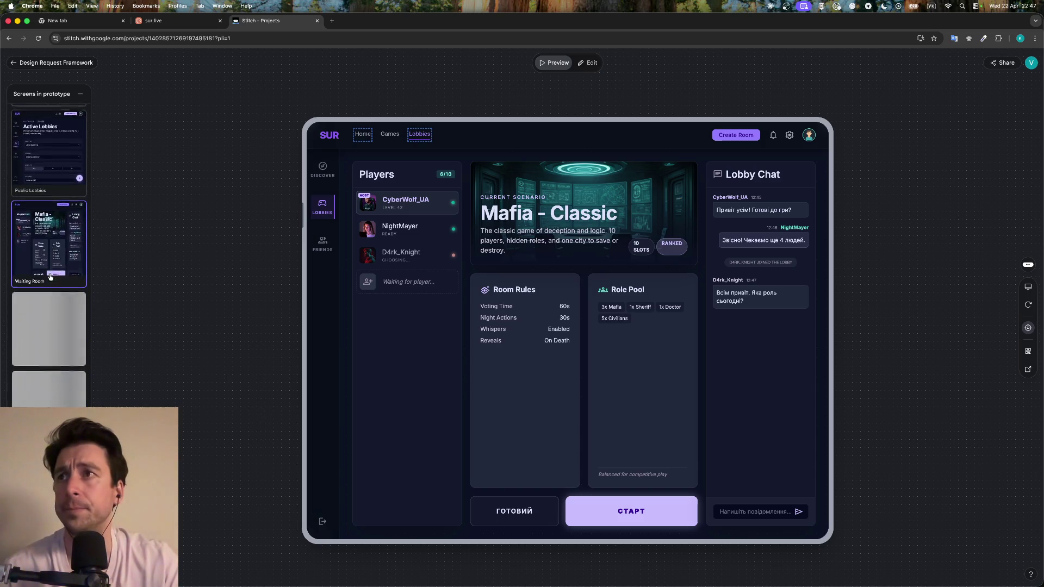
mouse_move(48, 276)
left_click(66, 389)
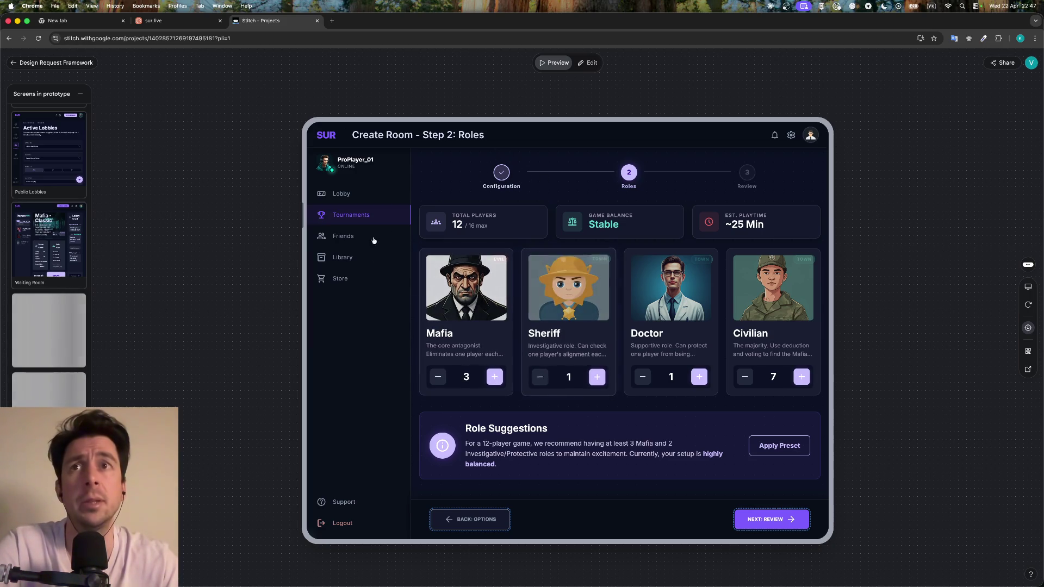
left_click(60, 323)
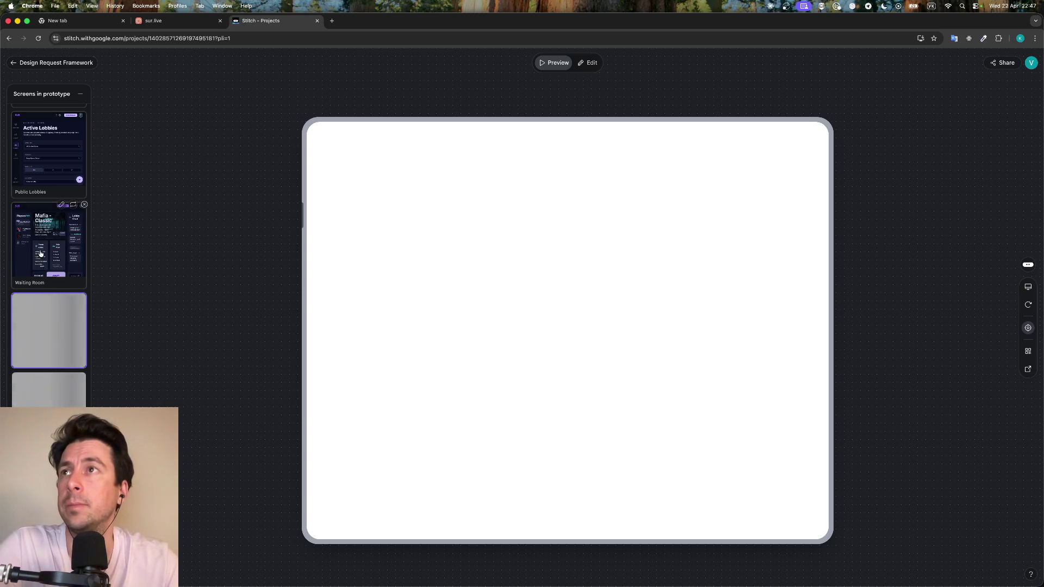
left_click(46, 226)
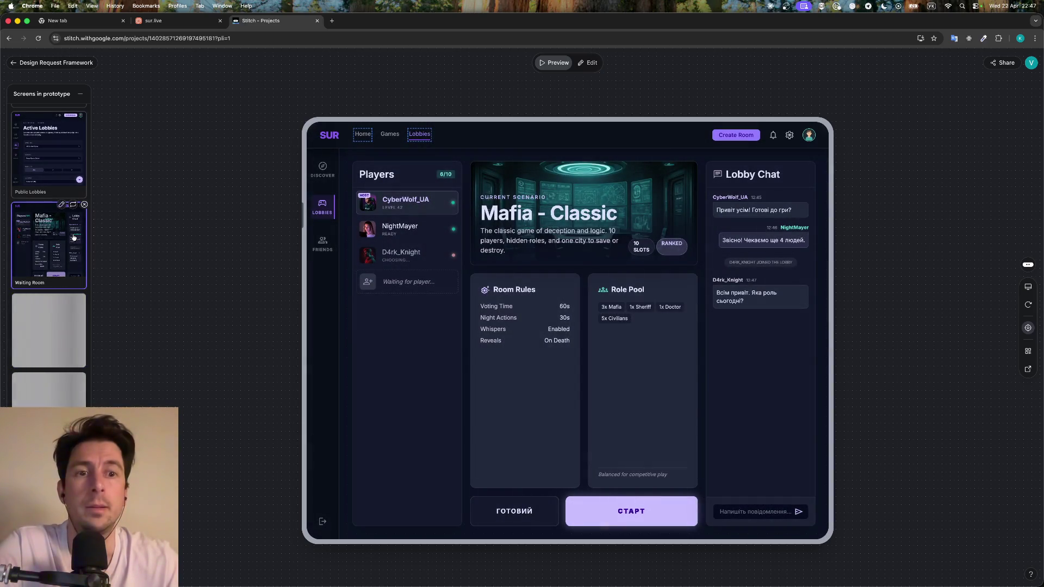
Switch to the Game Picker and follow its Lobbies link to Active Lobbies
scroll(74, 238, "up", 3)
left_click(74, 238)
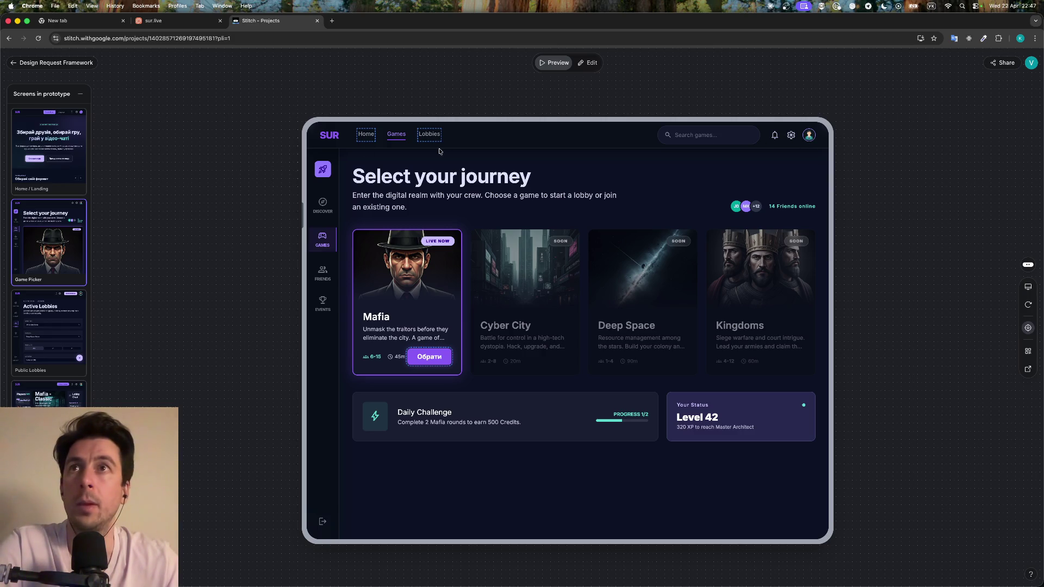
left_click(429, 134)
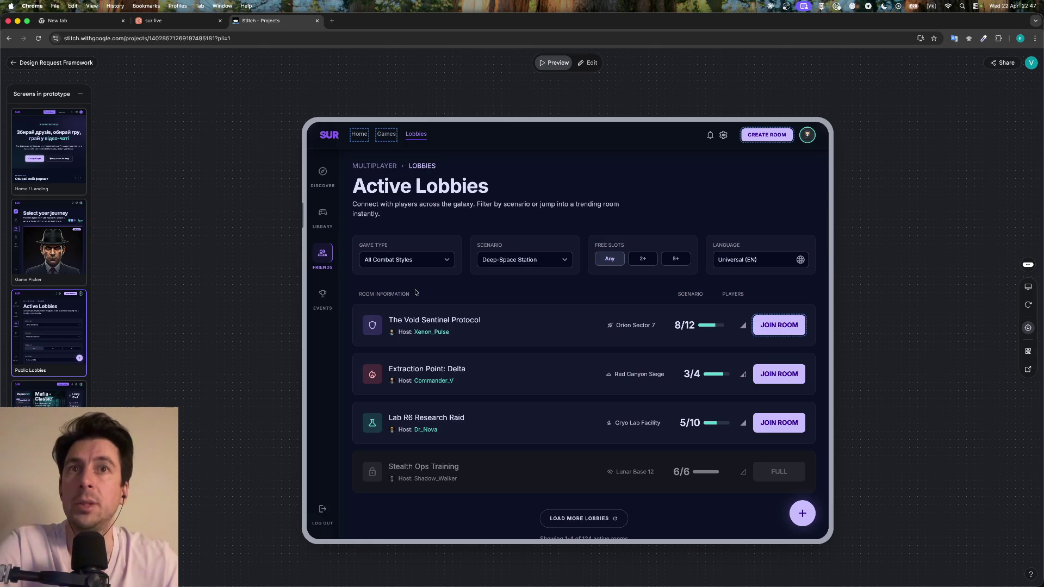
Enter the Mafia - Classic room from the lobby list, then return to the Lobbies page
scroll(416, 293, "down", 1)
left_click(785, 304)
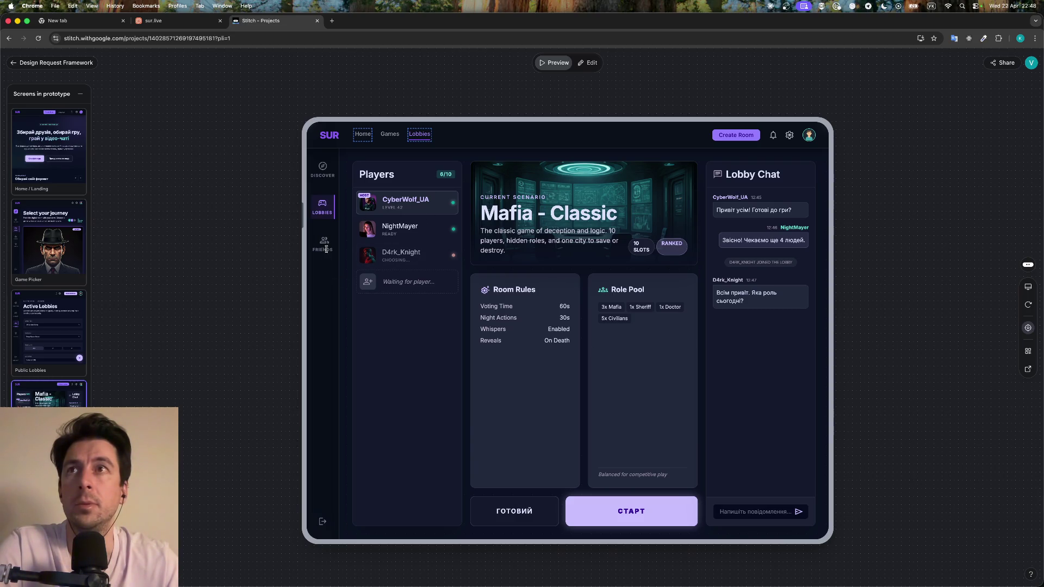
left_click(426, 133)
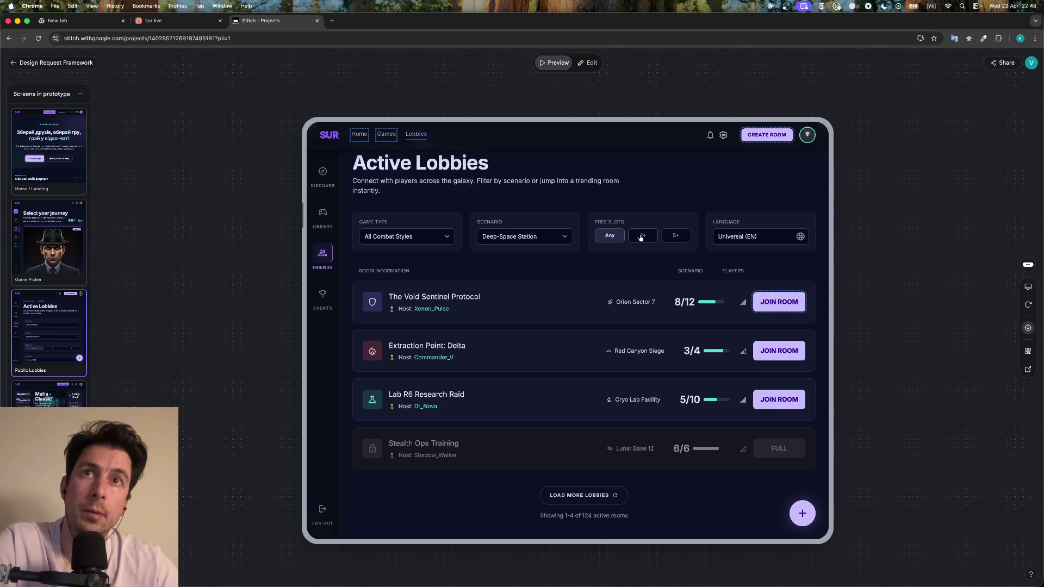
Try the Language filter, then switch the Scenario filter to Asteroid Mining
left_click(740, 237)
left_click(737, 235)
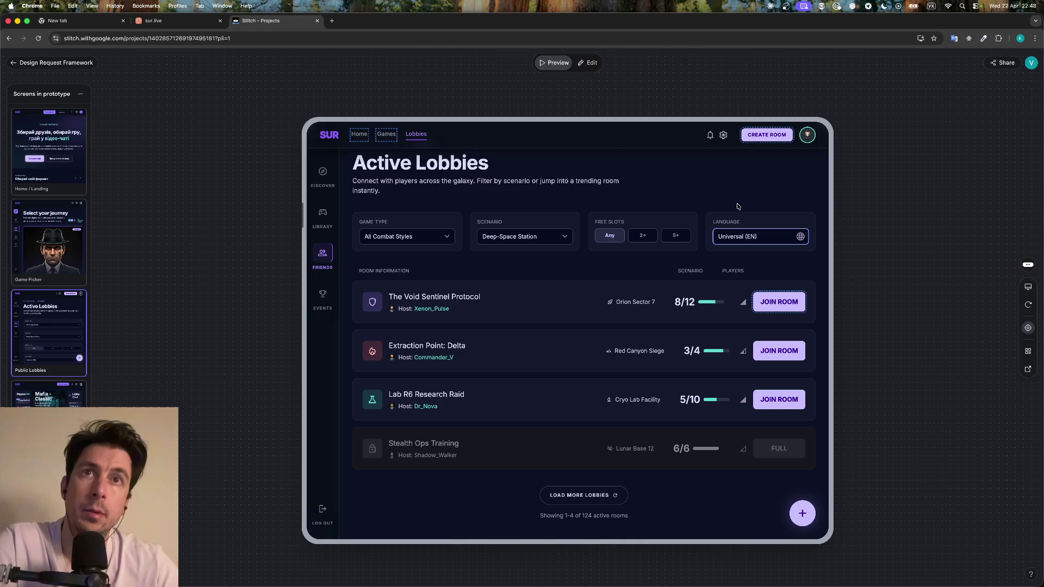
left_click(508, 238)
left_click(511, 244)
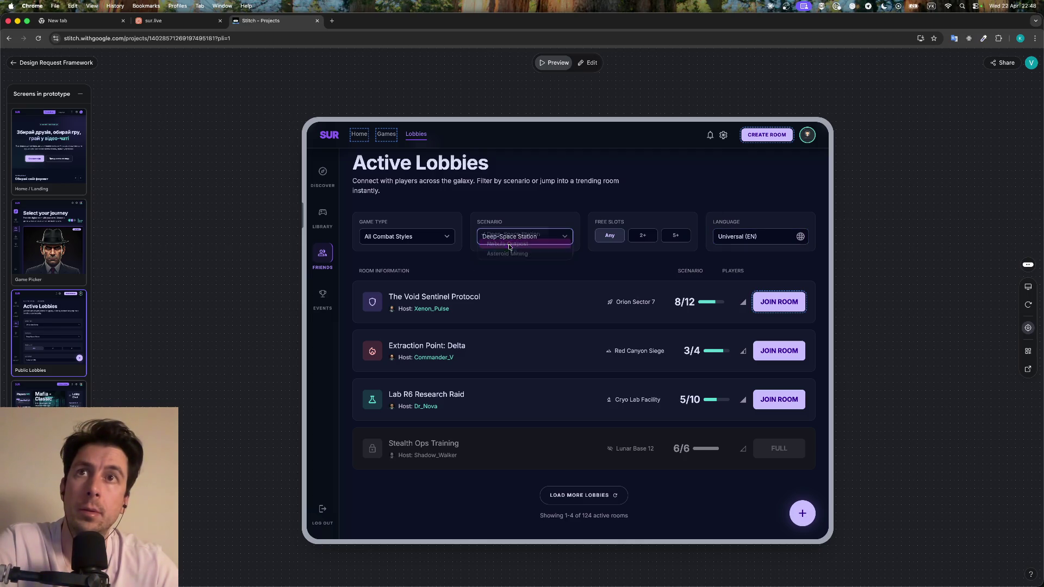
left_click(518, 239)
left_click(518, 245)
left_click(515, 236)
Set the Scenario filter back to Deep-Space Station and check the game type filter options
left_click(513, 214)
left_click(407, 237)
left_click(335, 276)
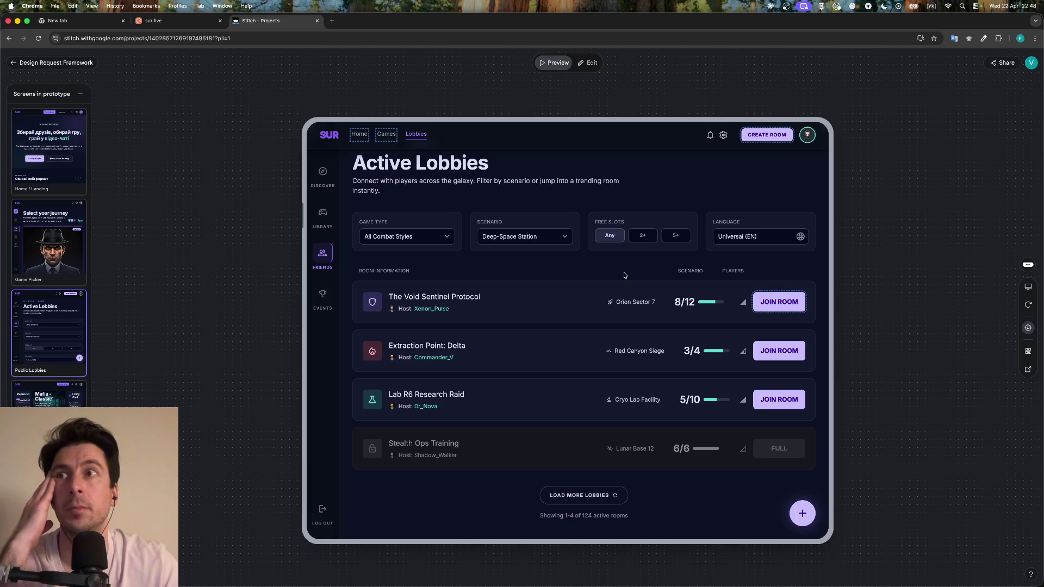
scroll(68, 348, "down", 5)
Preview the blank screen and the Waiting Room screen from the prototype screen list
left_click(43, 331)
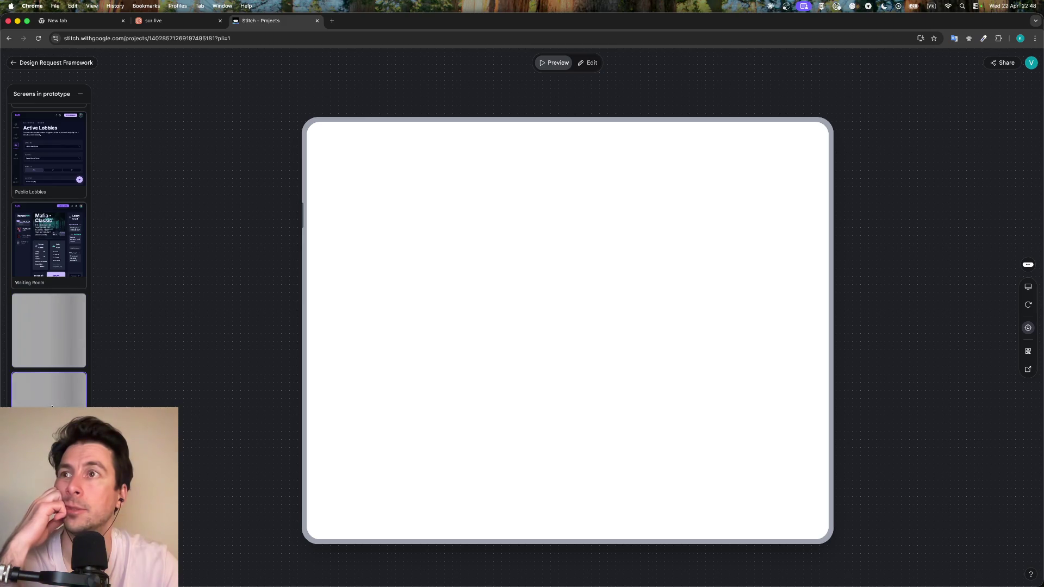
left_click(39, 244)
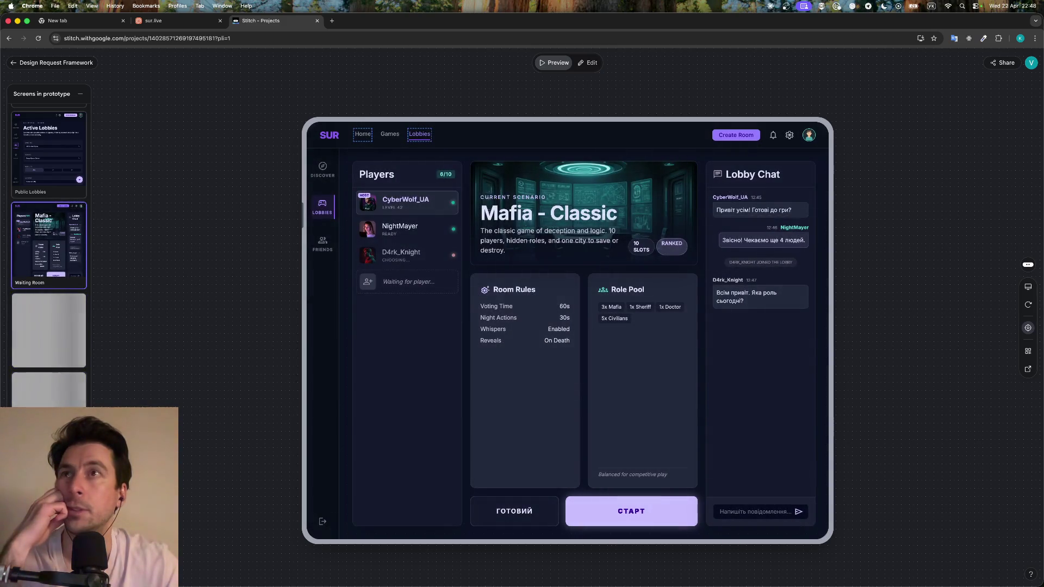
left_click(50, 346)
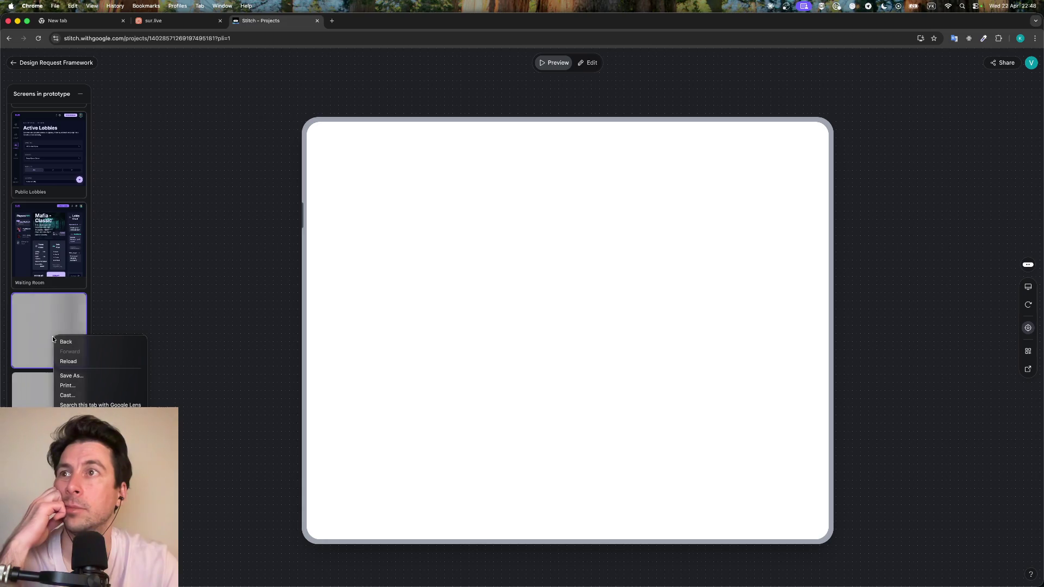
left_click(16, 232)
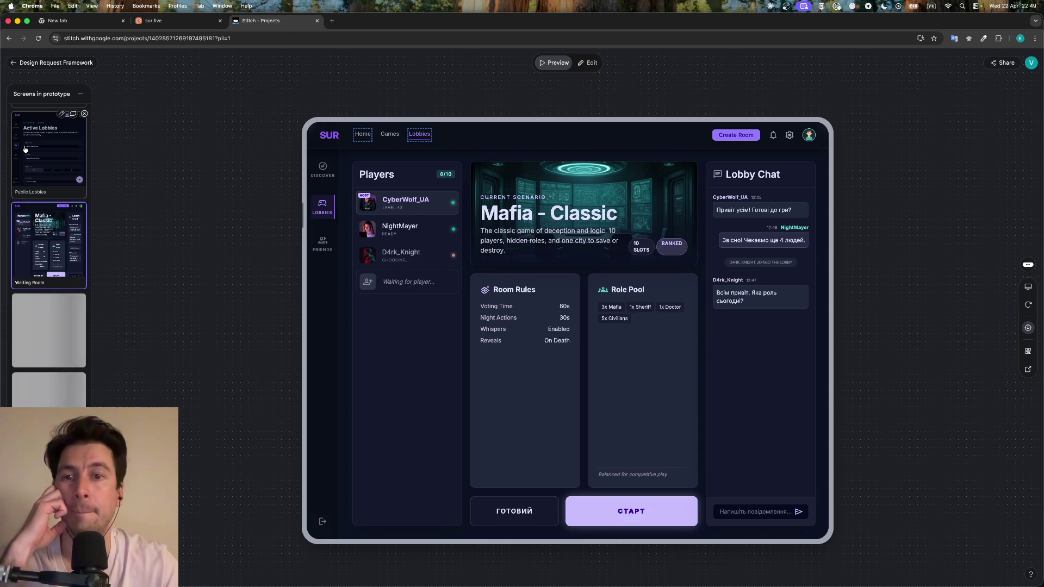
Preview Home / Landing and go from it to the Game Picker screen
scroll(45, 397, "up", 3)
left_click(48, 146)
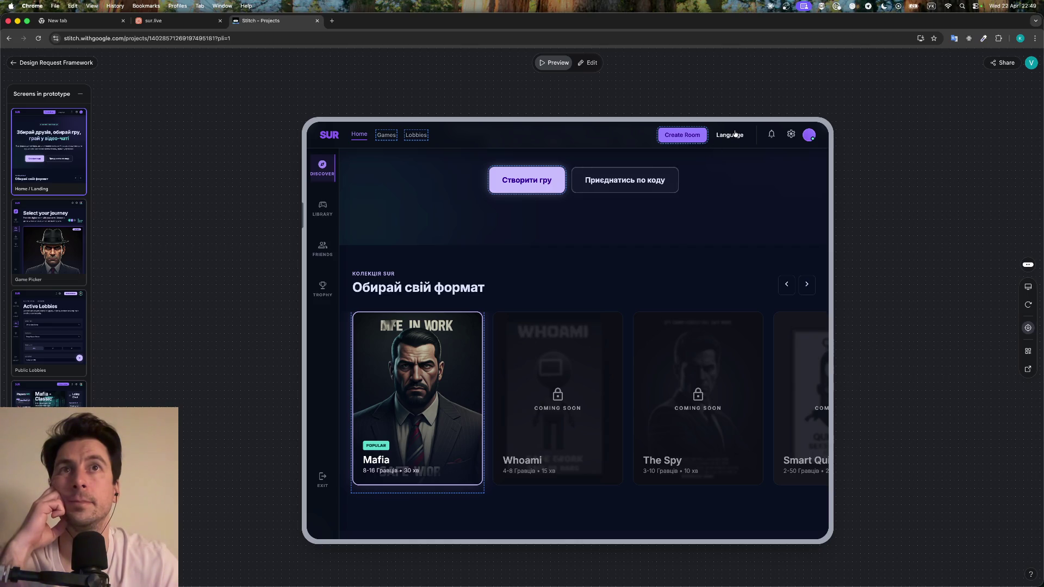
left_click(52, 219)
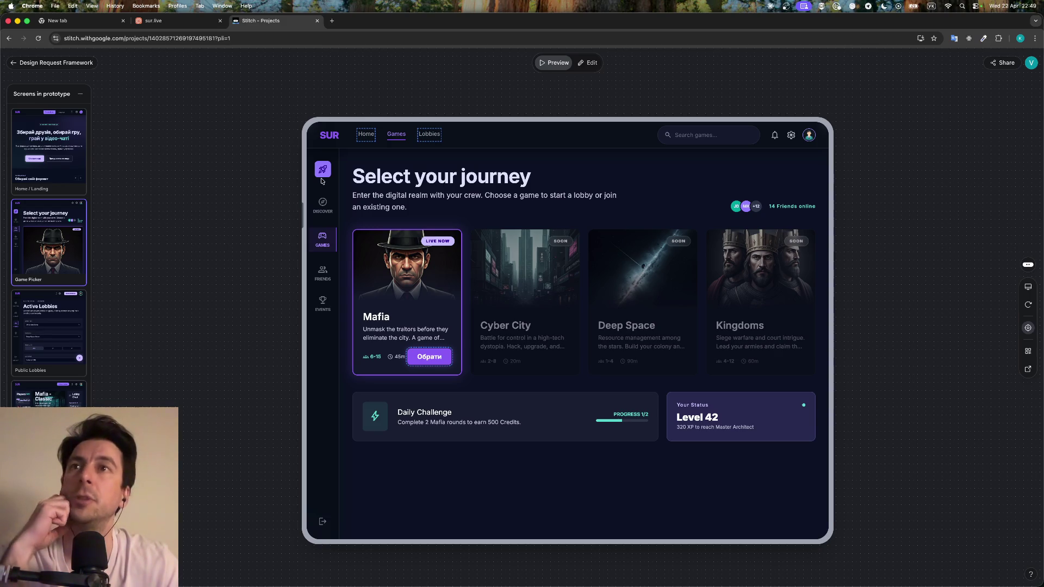
Go from Home / Landing through Active Lobbies and join the first lobby's room
left_click(38, 136)
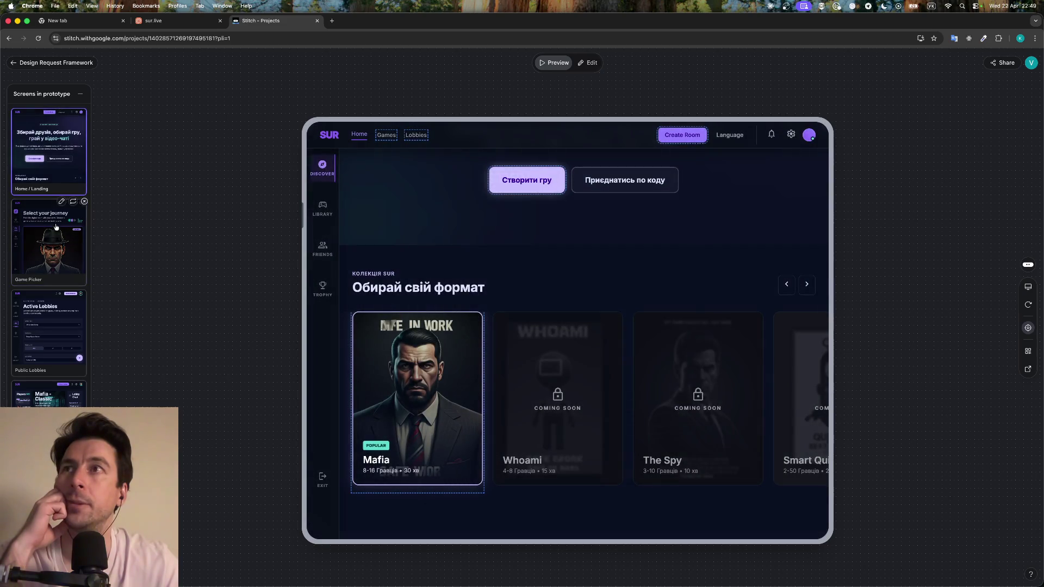
left_click(56, 227)
left_click(60, 311)
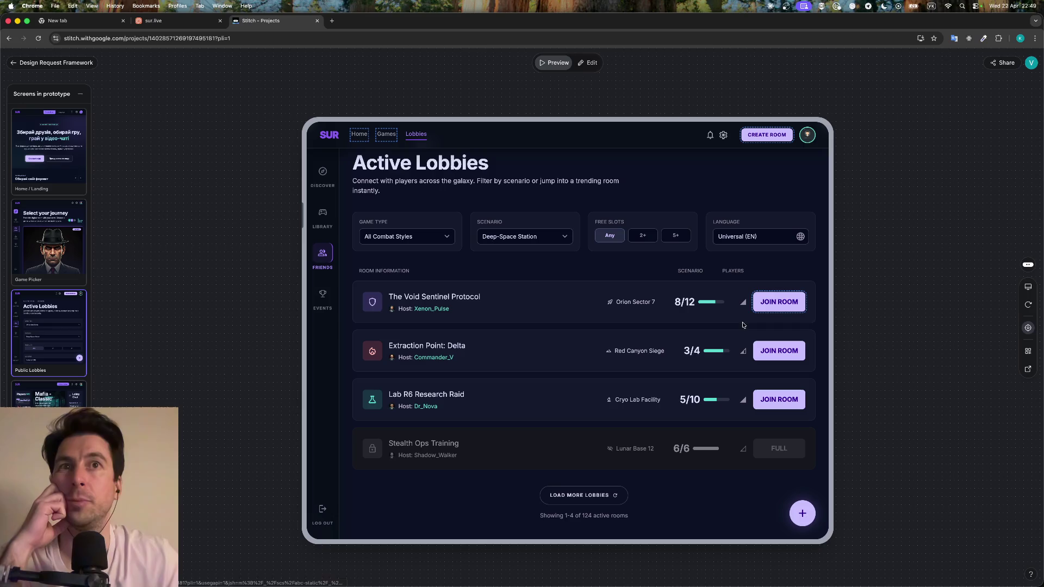
left_click(775, 303)
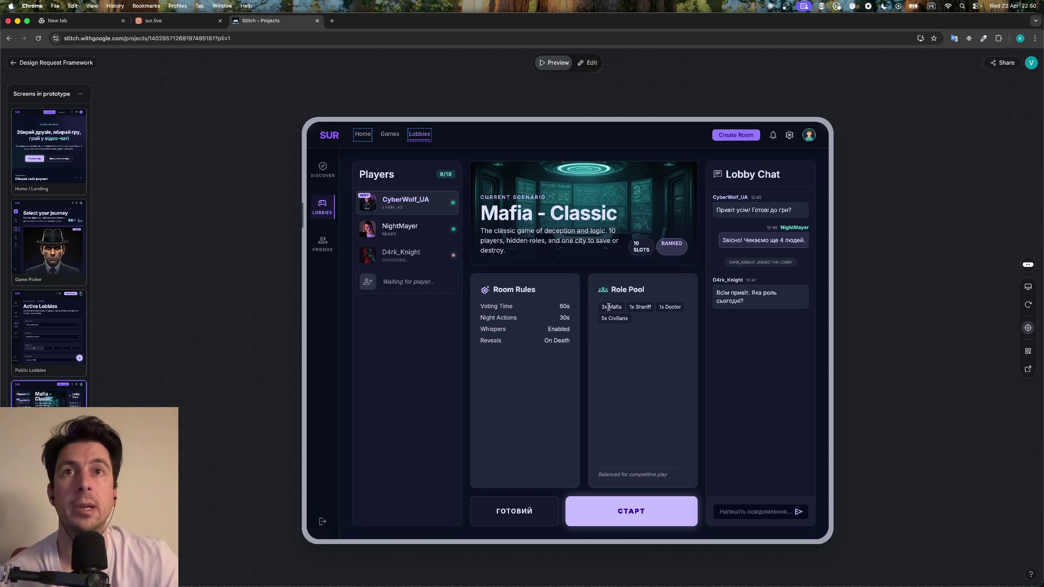
left_click_drag(652, 308, 598, 285)
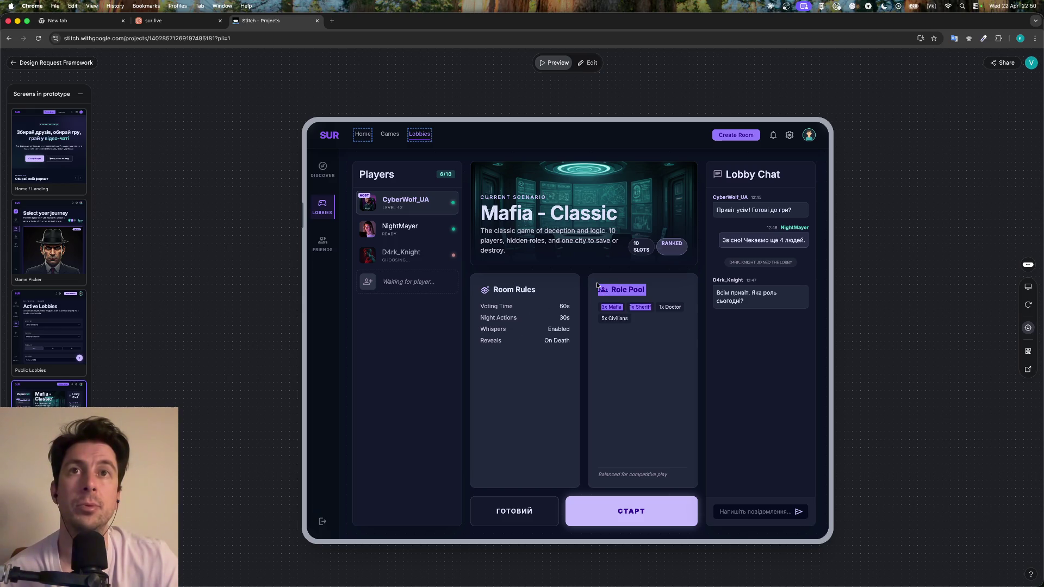
left_click(633, 359)
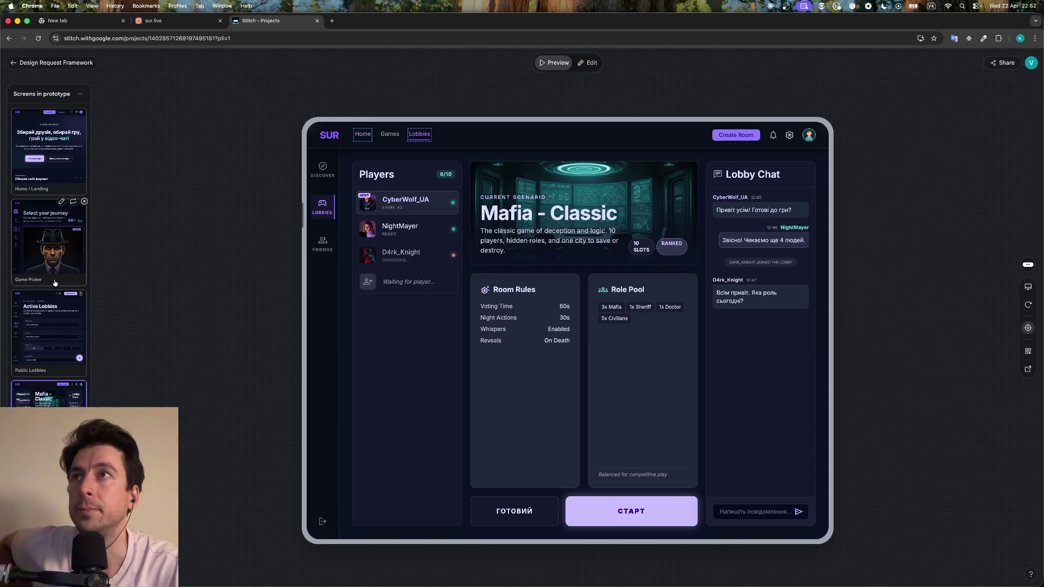
Return to Home / Landing and click through to the Active Lobbies screen
left_click(31, 156)
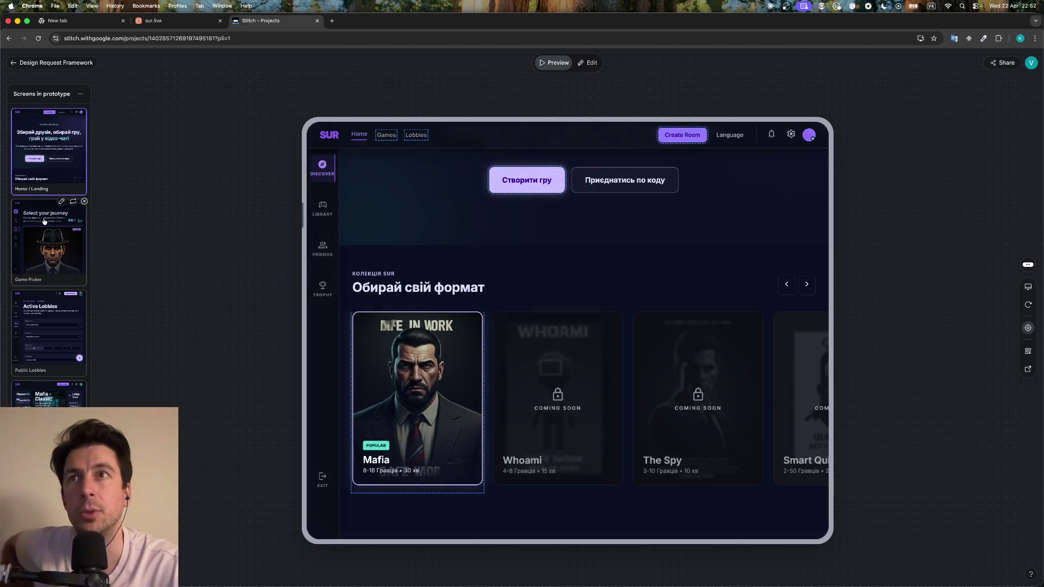
left_click(49, 245)
left_click(47, 319)
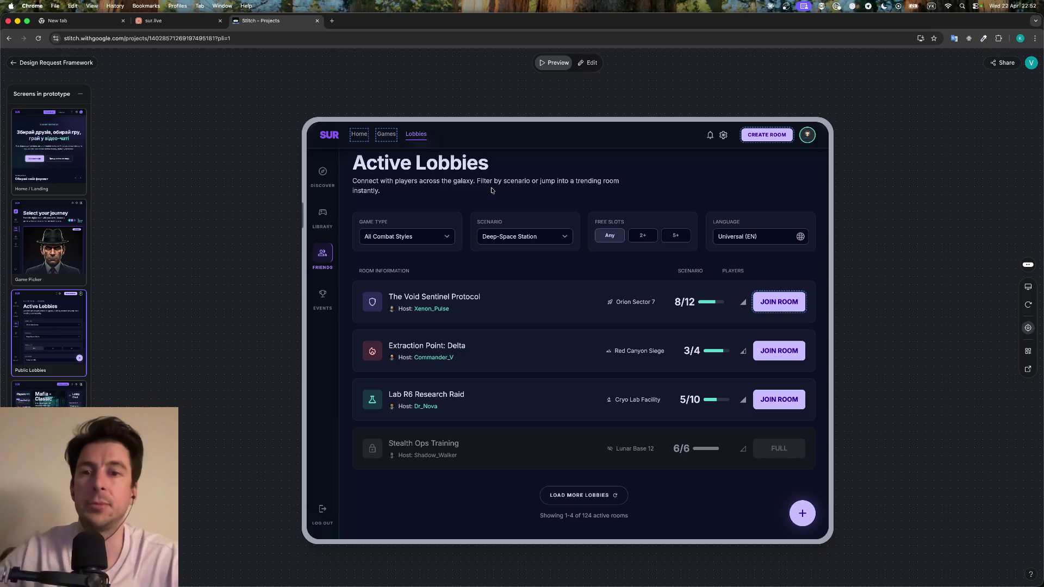
scroll(49, 305, "down", 5)
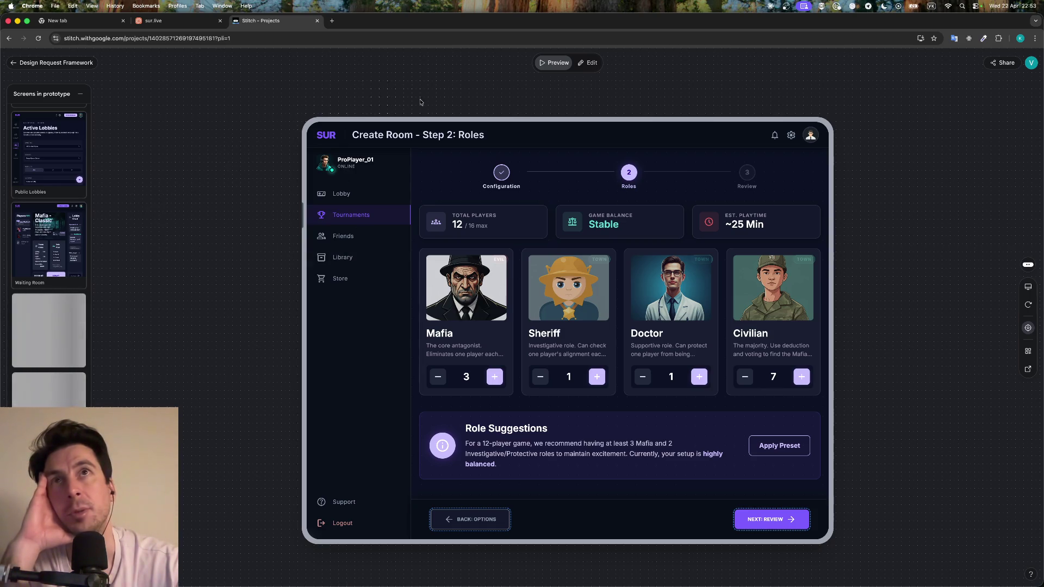
Preview the blank screen after Waiting Room and dismiss the page's context menu
left_click(53, 333)
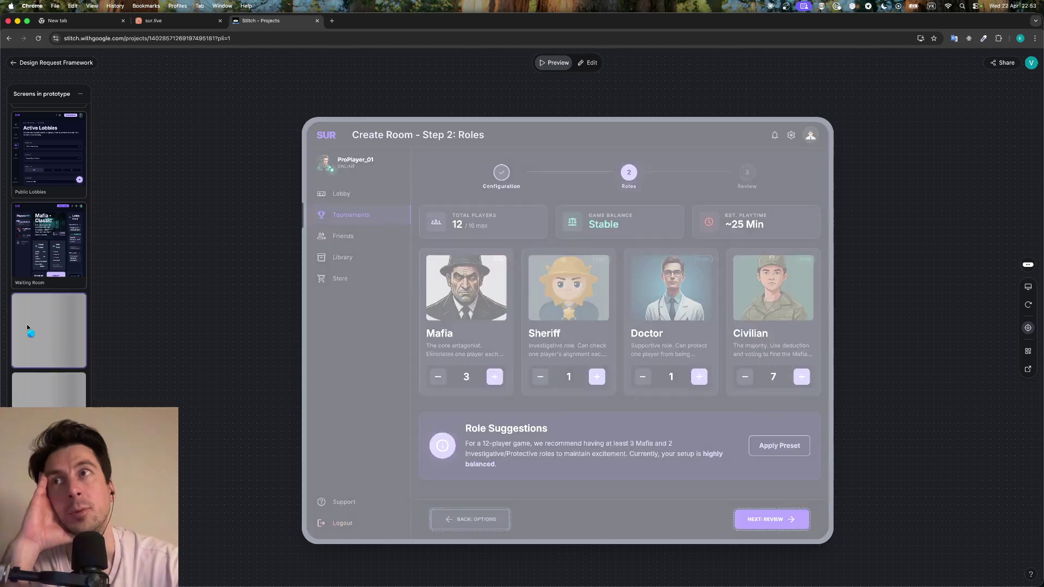
right_click(57, 329)
left_click(108, 290)
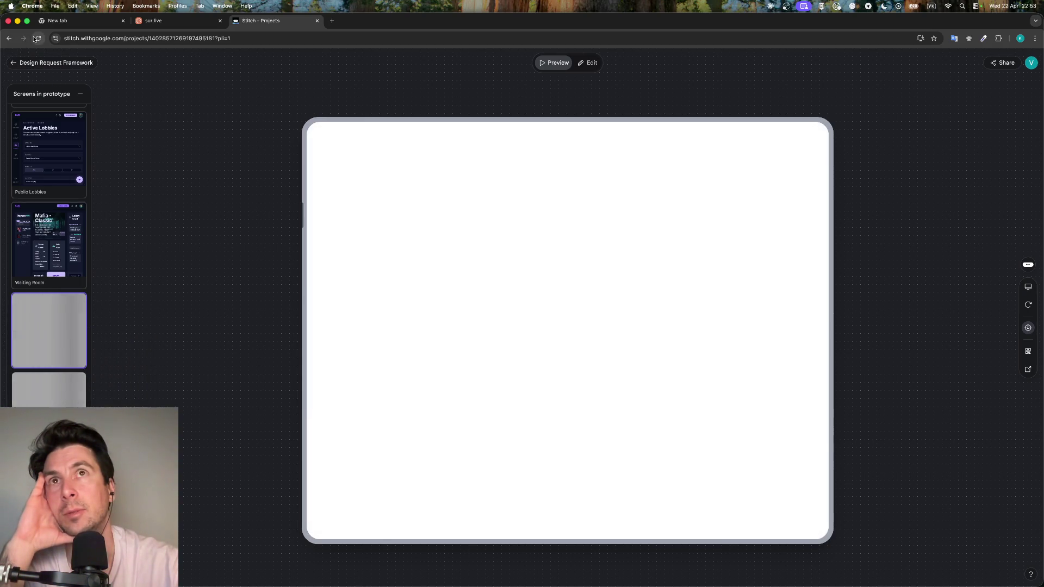
Reload the page, find the Prototype card on the canvas and reopen its preview
left_click(36, 38)
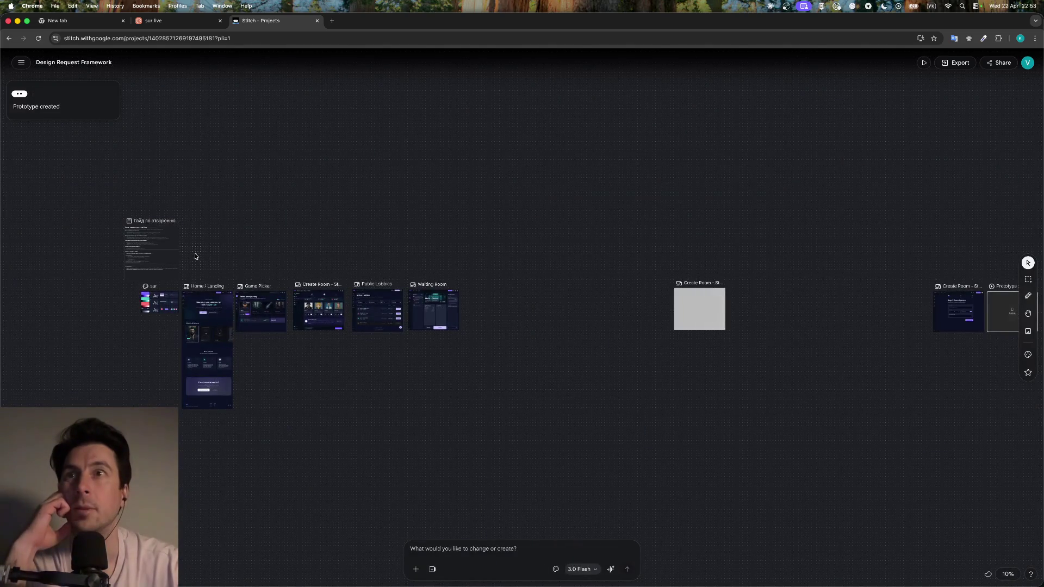
scroll(381, 354, "right", 5)
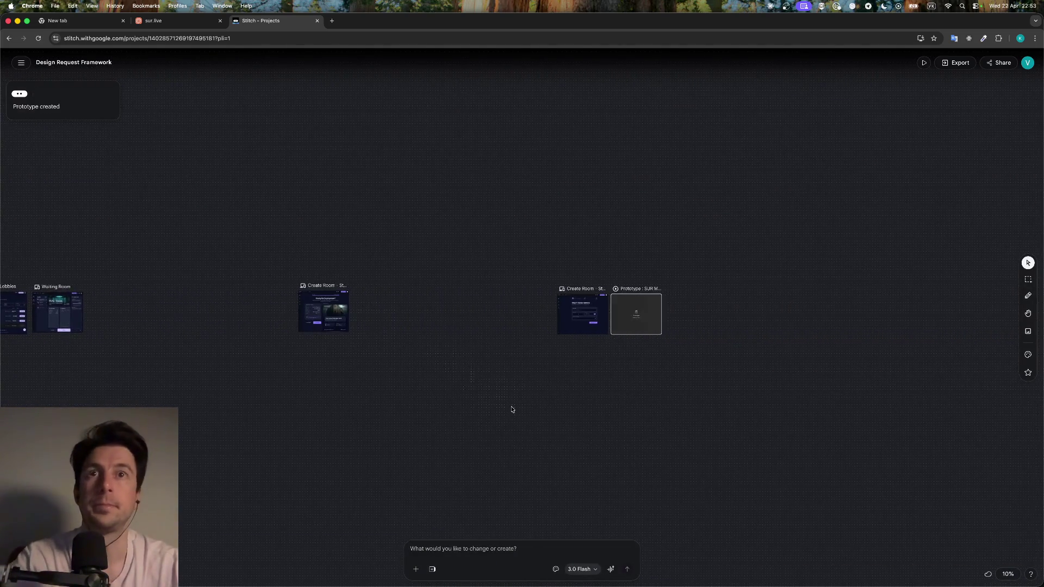
scroll(618, 367, "up", 2)
scroll(617, 367, "up", 1)
scroll(617, 367, "up", 5)
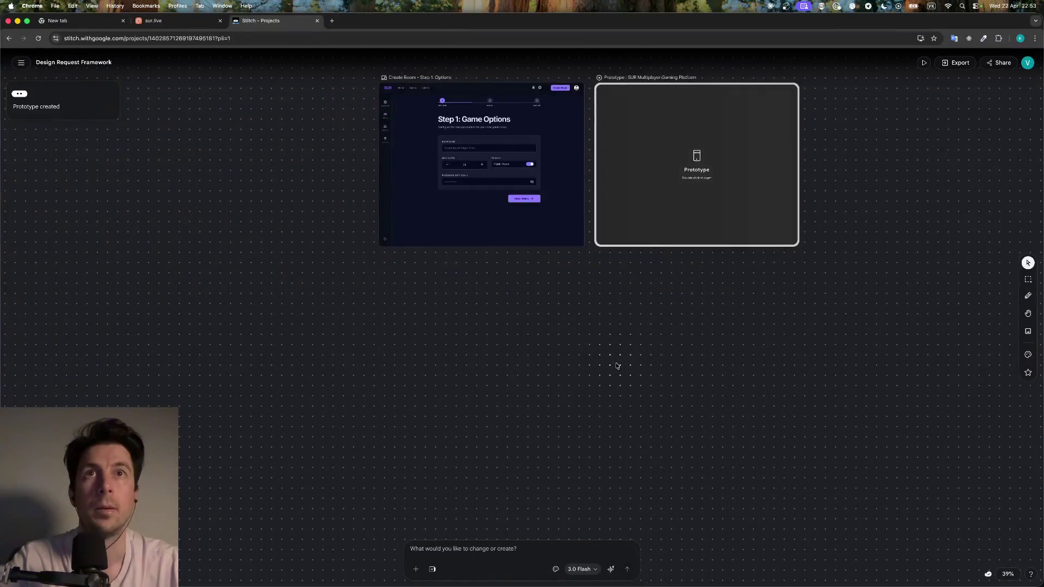
double_click(676, 213)
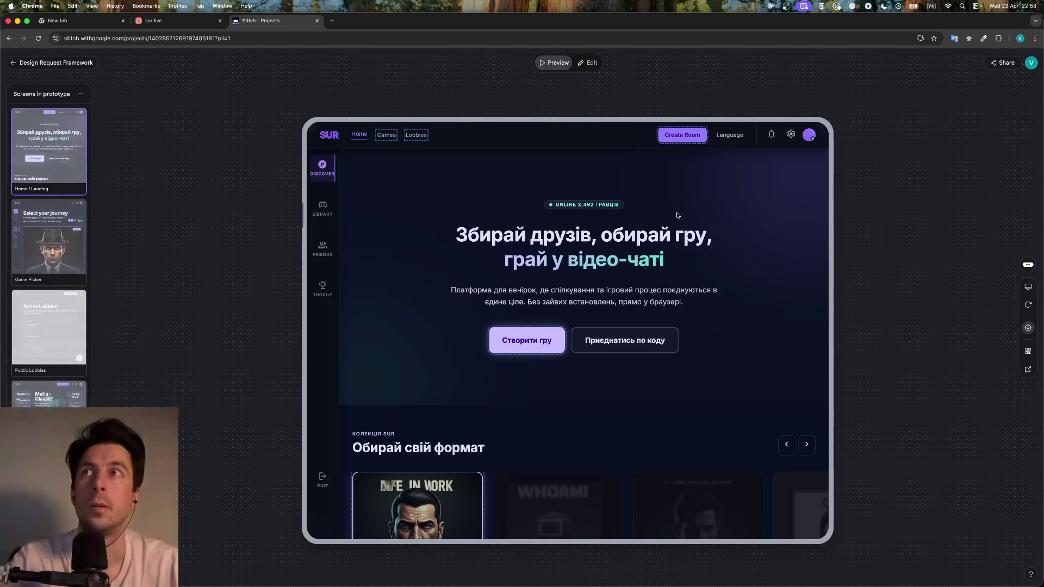